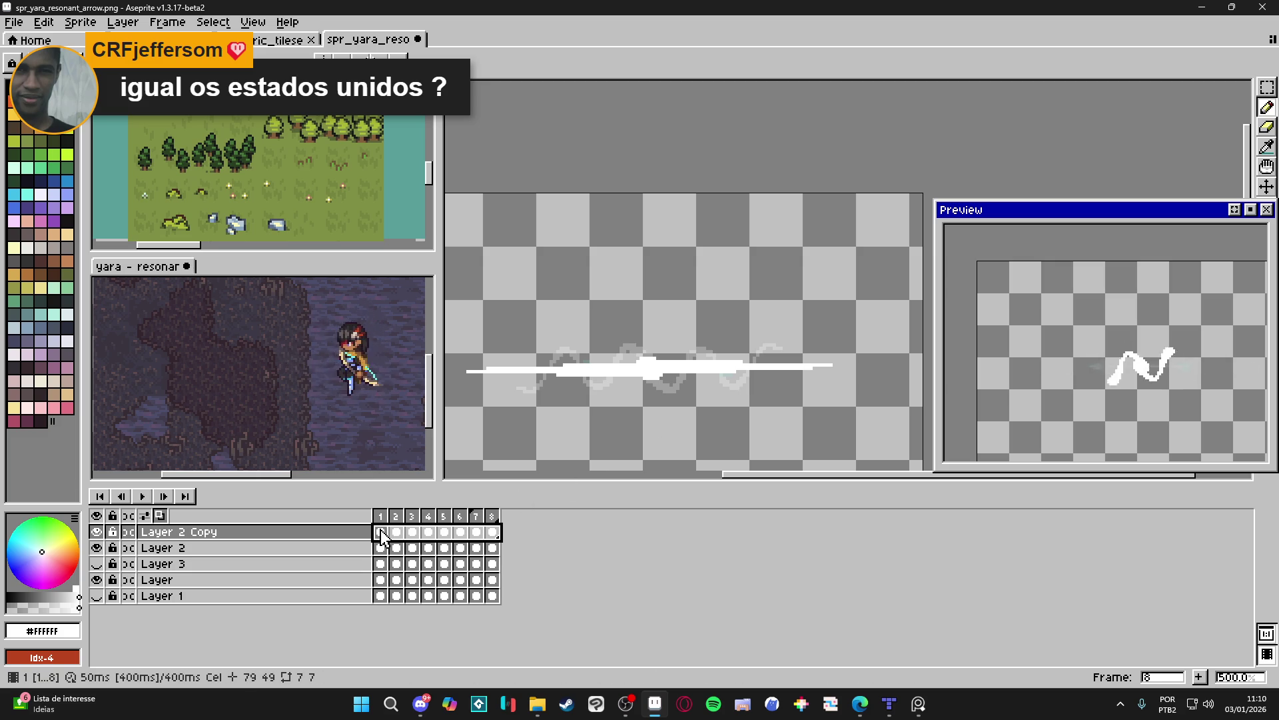
# Step through Layer 2 Copy frames 1 to 8, then jump back to the first frame.
pyautogui.click(383, 535)
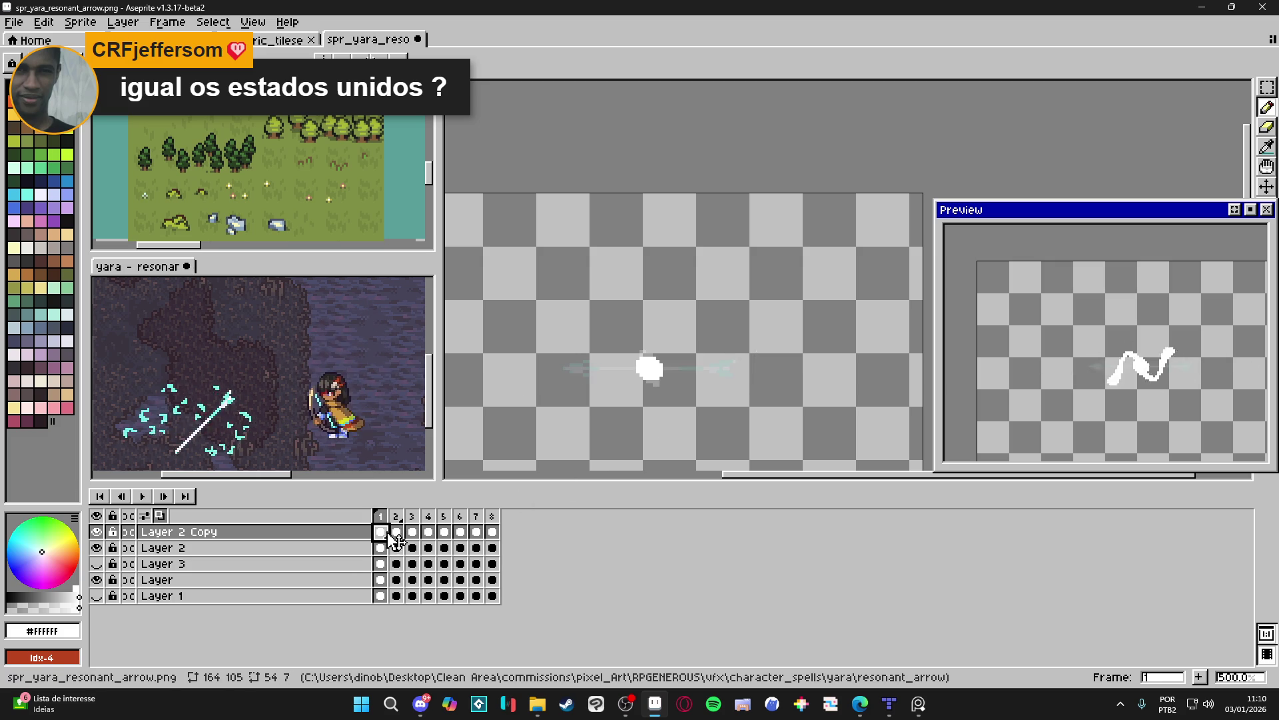
pyautogui.click(395, 536)
pyautogui.click(413, 537)
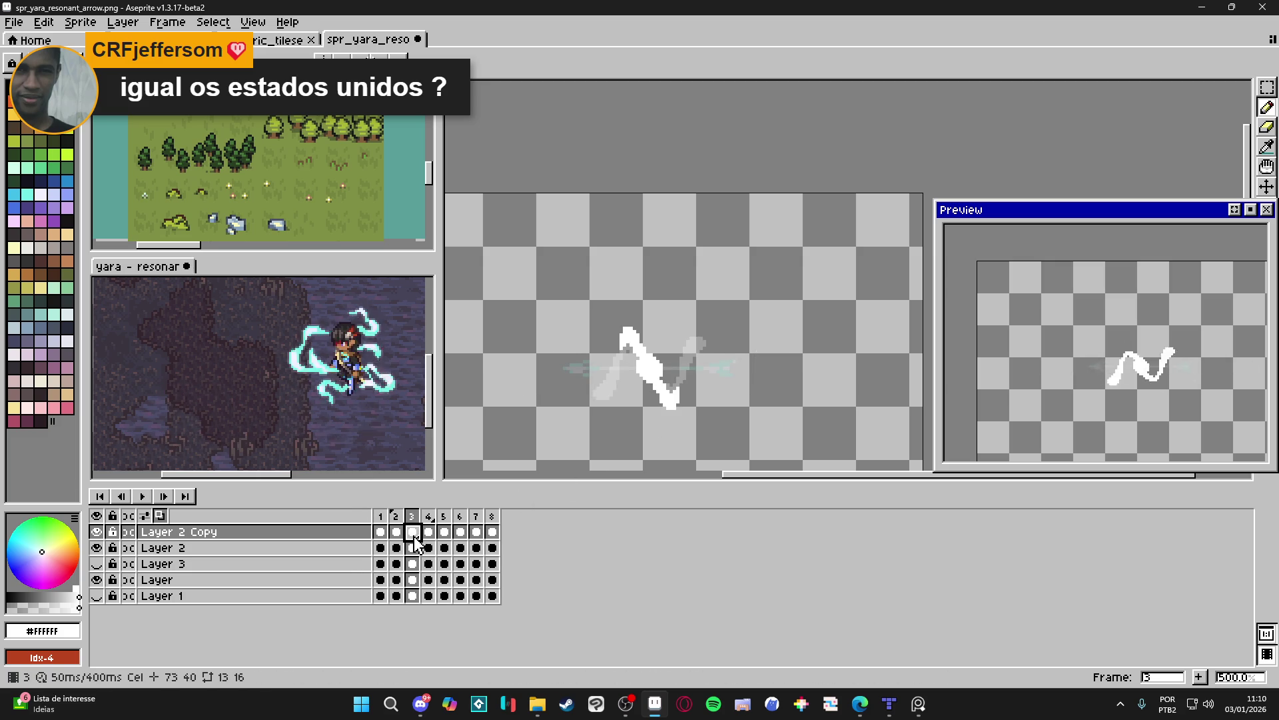
pyautogui.click(429, 536)
pyautogui.click(445, 536)
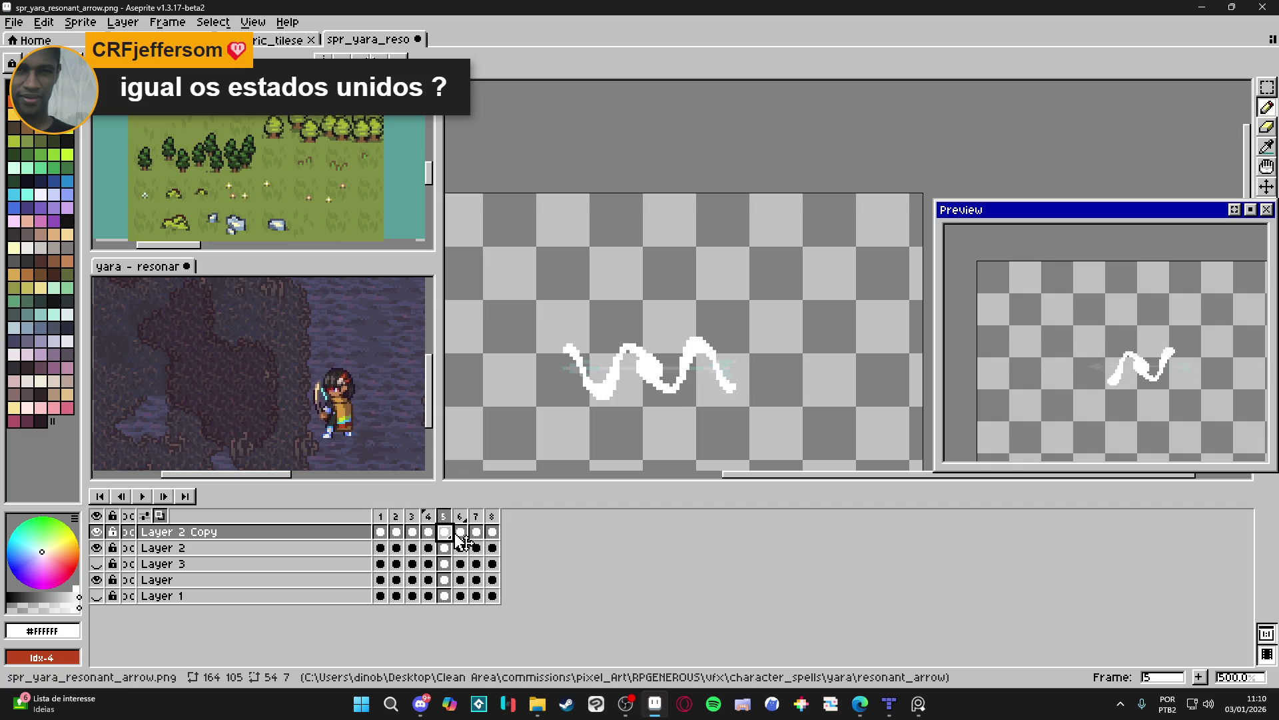
pyautogui.click(461, 537)
pyautogui.click(476, 537)
pyautogui.click(492, 536)
pyautogui.press('Home')
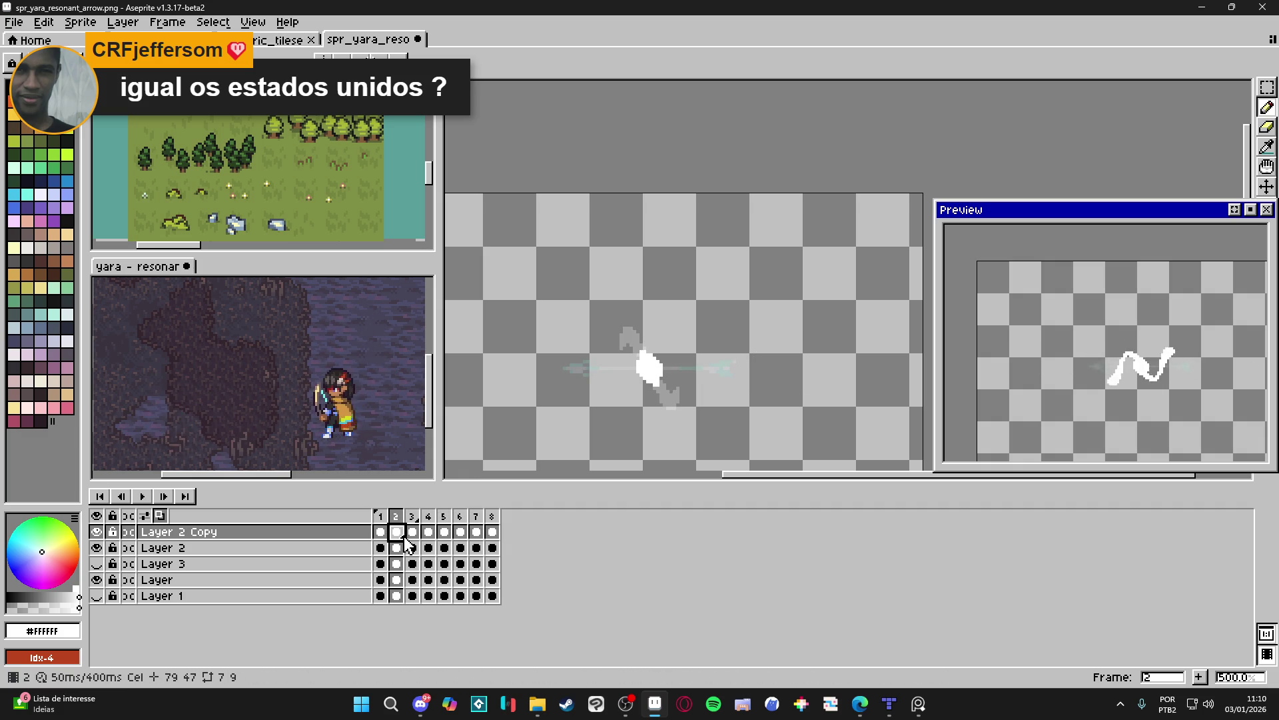
# Re-check the opening frames of the wave and stop on frame 3.
pyautogui.click(396, 533)
pyautogui.click(412, 533)
pyautogui.click(428, 534)
pyautogui.click(389, 533)
pyautogui.click(396, 531)
pyautogui.click(412, 532)
pyautogui.click(380, 532)
pyautogui.click(396, 532)
pyautogui.click(418, 537)
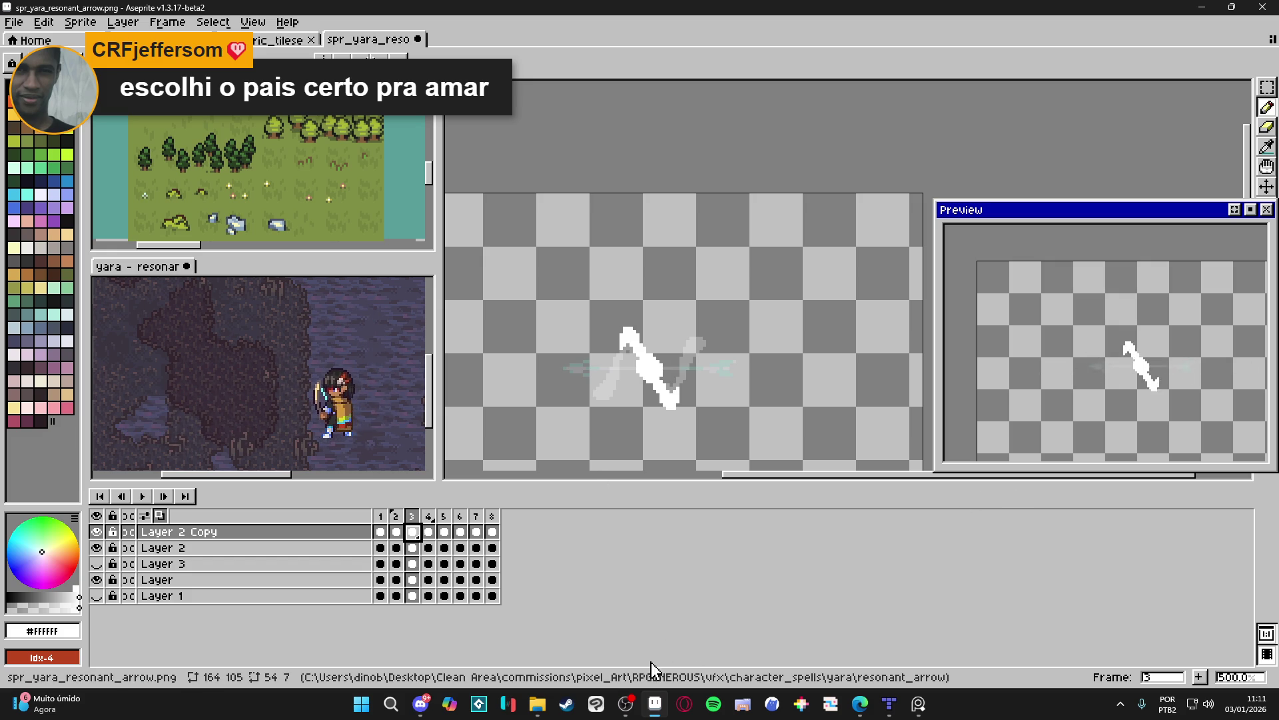
pyautogui.click(629, 703)
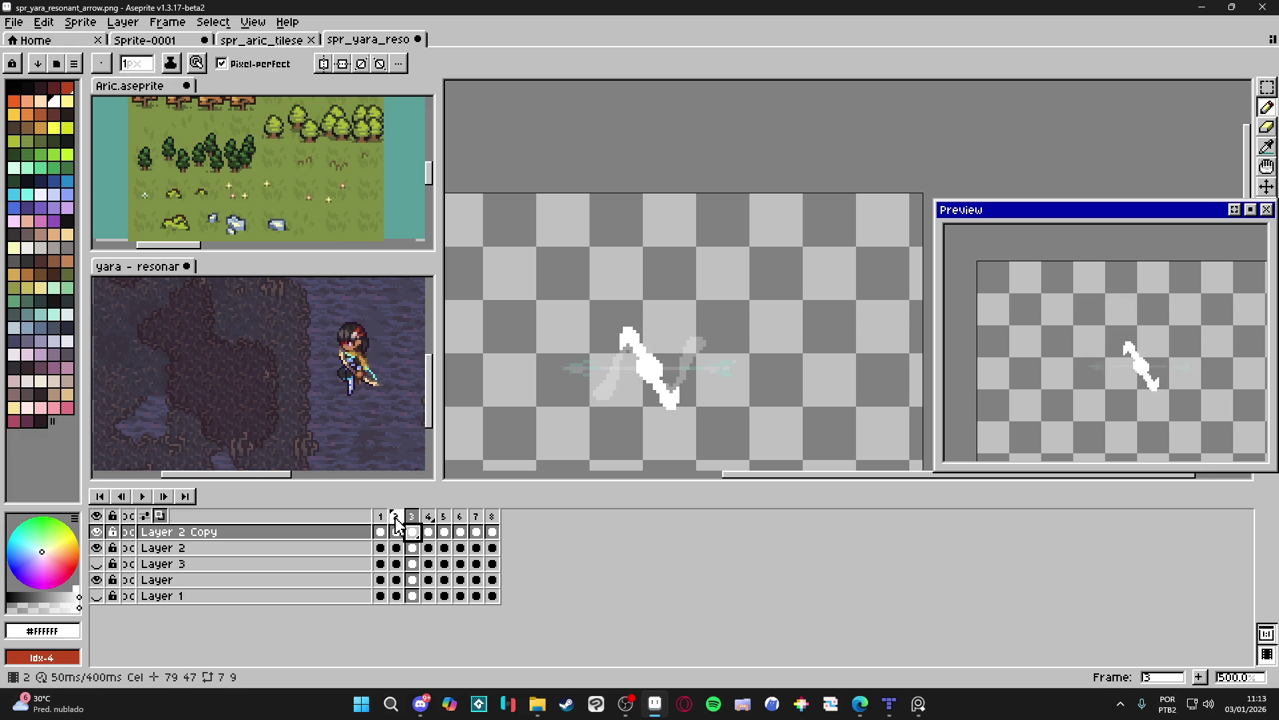
# Jump to frame 1, showing the small white blob on the faint arrow.
pyautogui.press('Home')
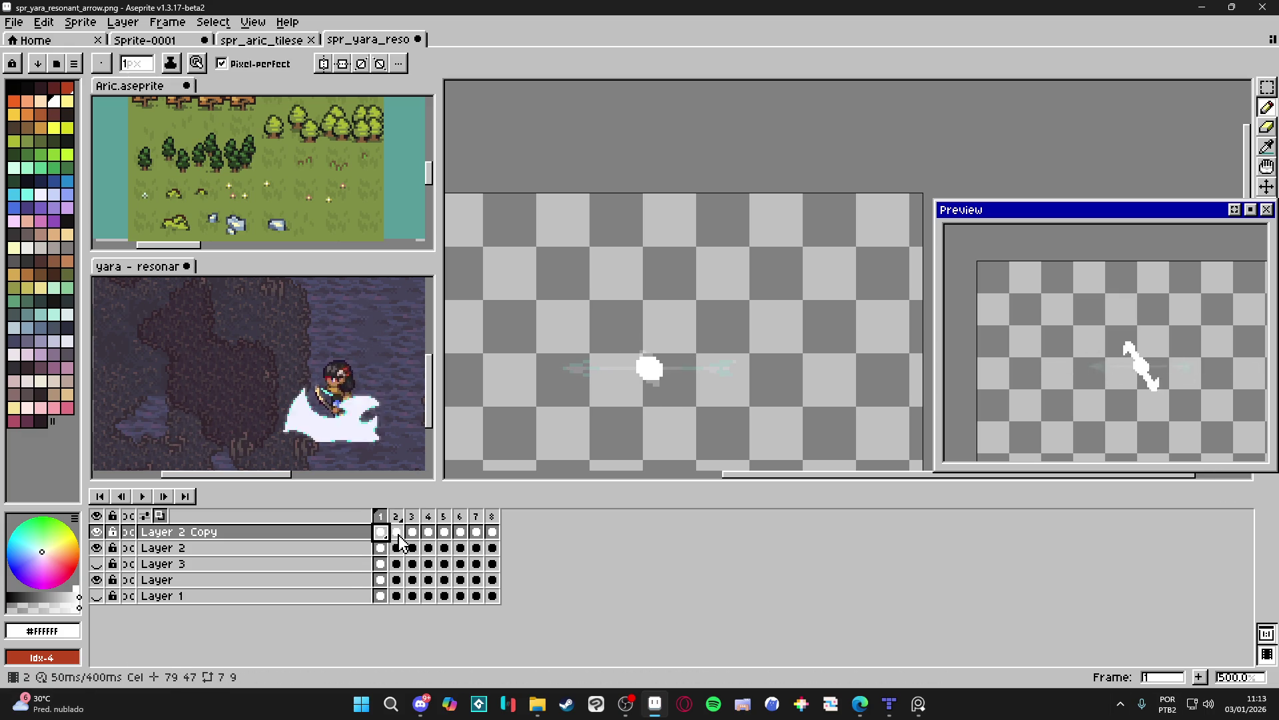
# Delete the Layer 2 Copy layer.
pyautogui.click(398, 535)
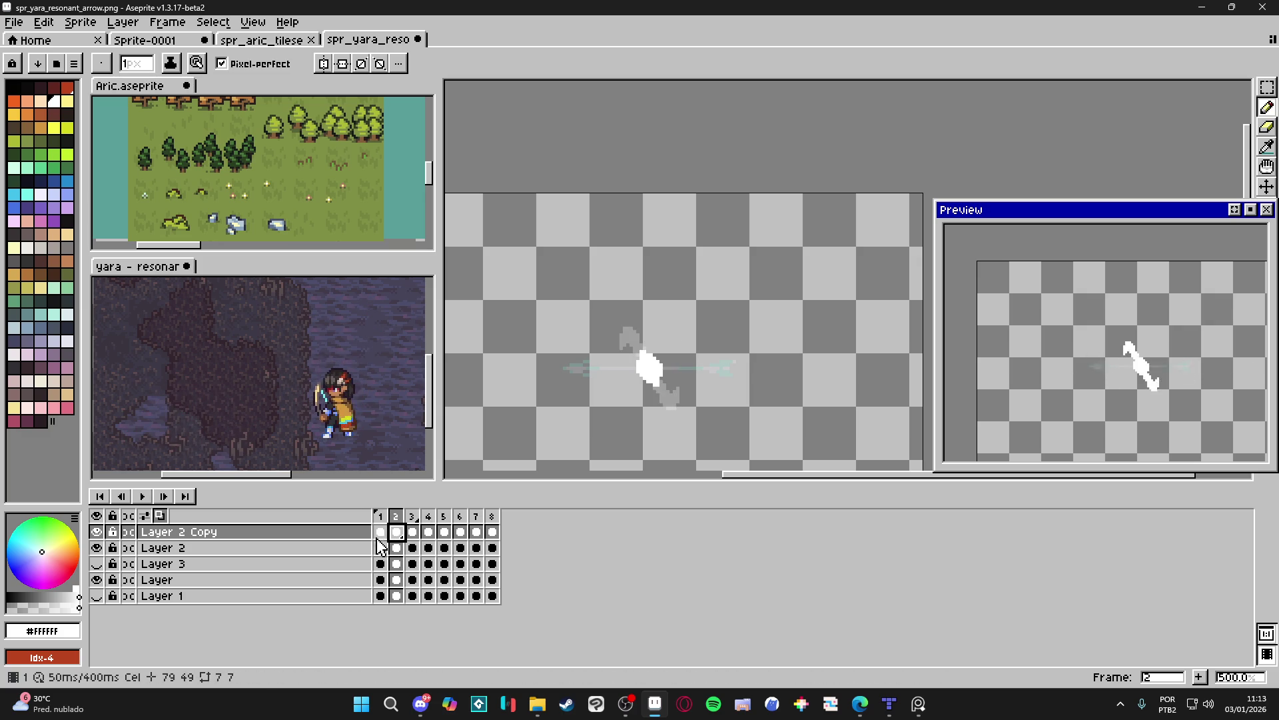
pyautogui.rightClick(230, 536)
pyautogui.click(267, 624)
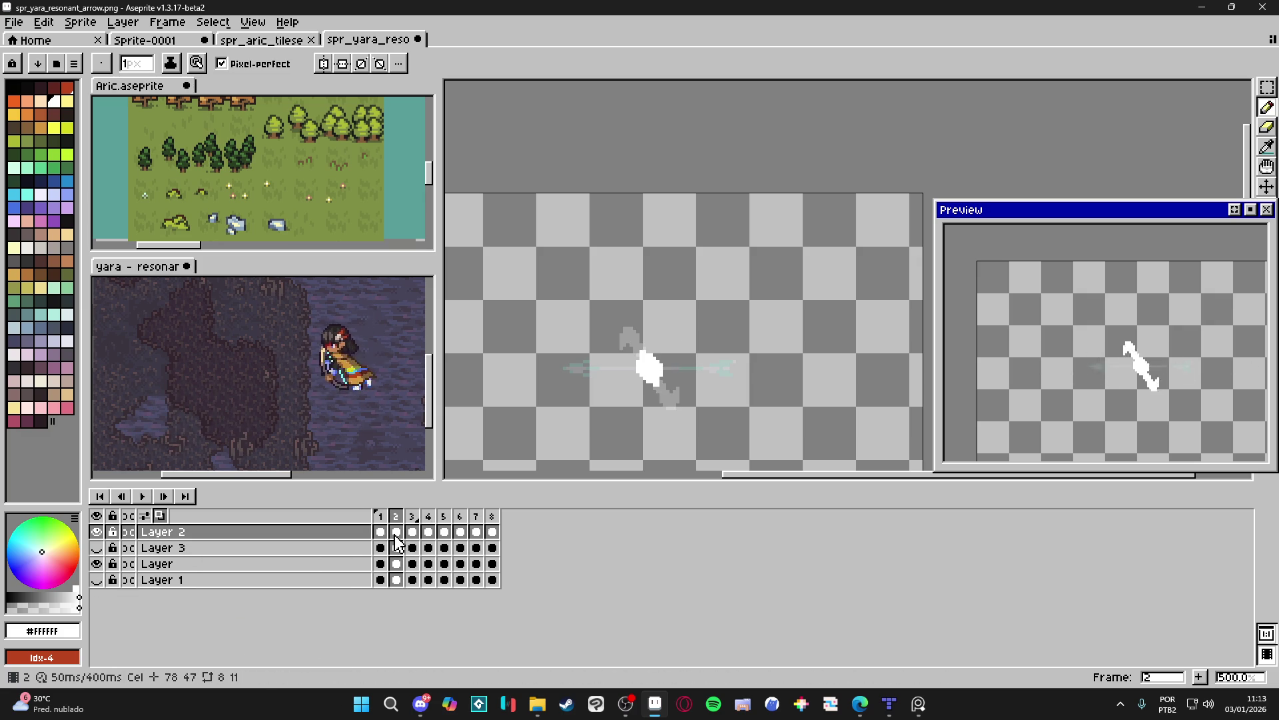
# Scrub through Layer 2's frames and settle on frame 2.
pyautogui.moveTo(402, 541); pyautogui.dragTo(493, 545)
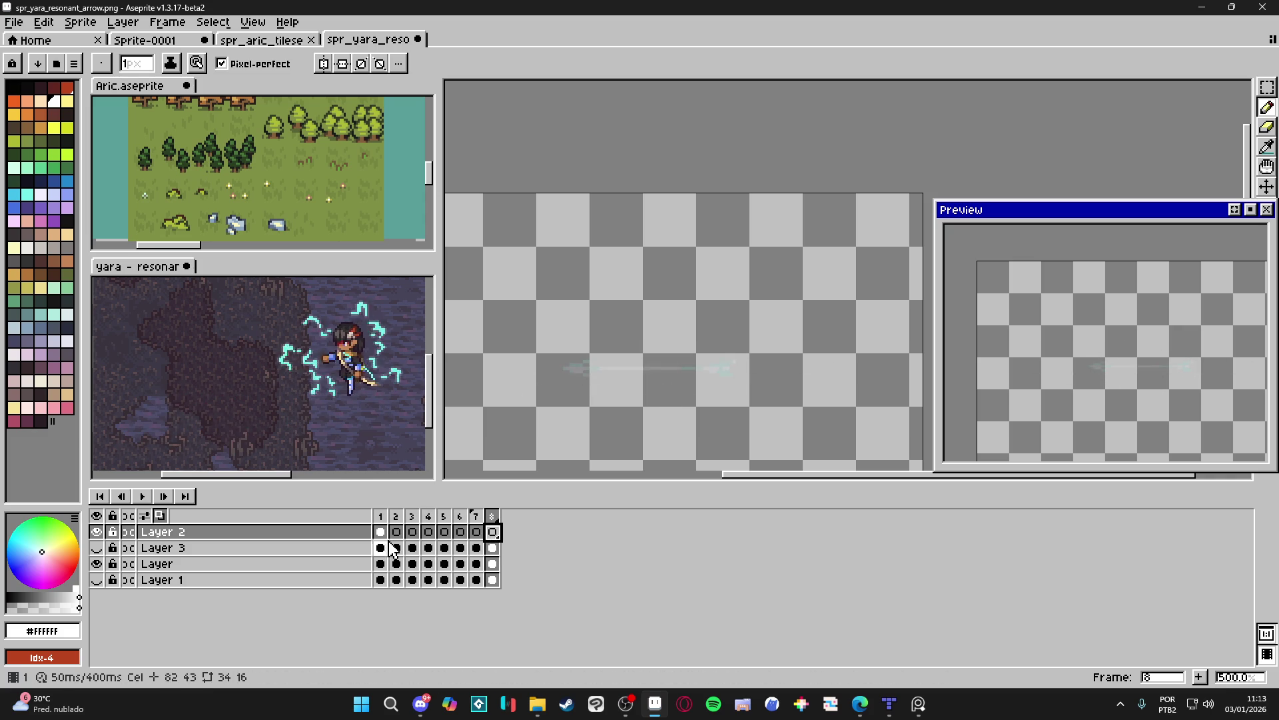
pyautogui.click(379, 531)
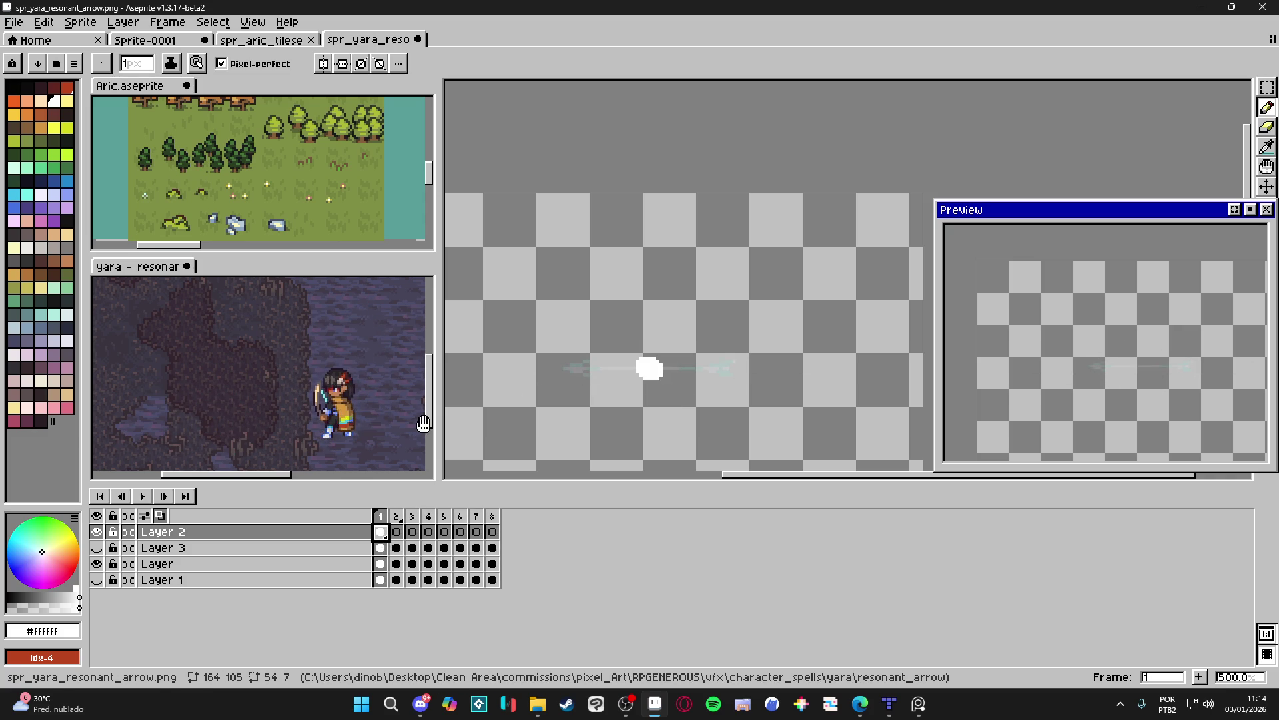
pyautogui.click(396, 531)
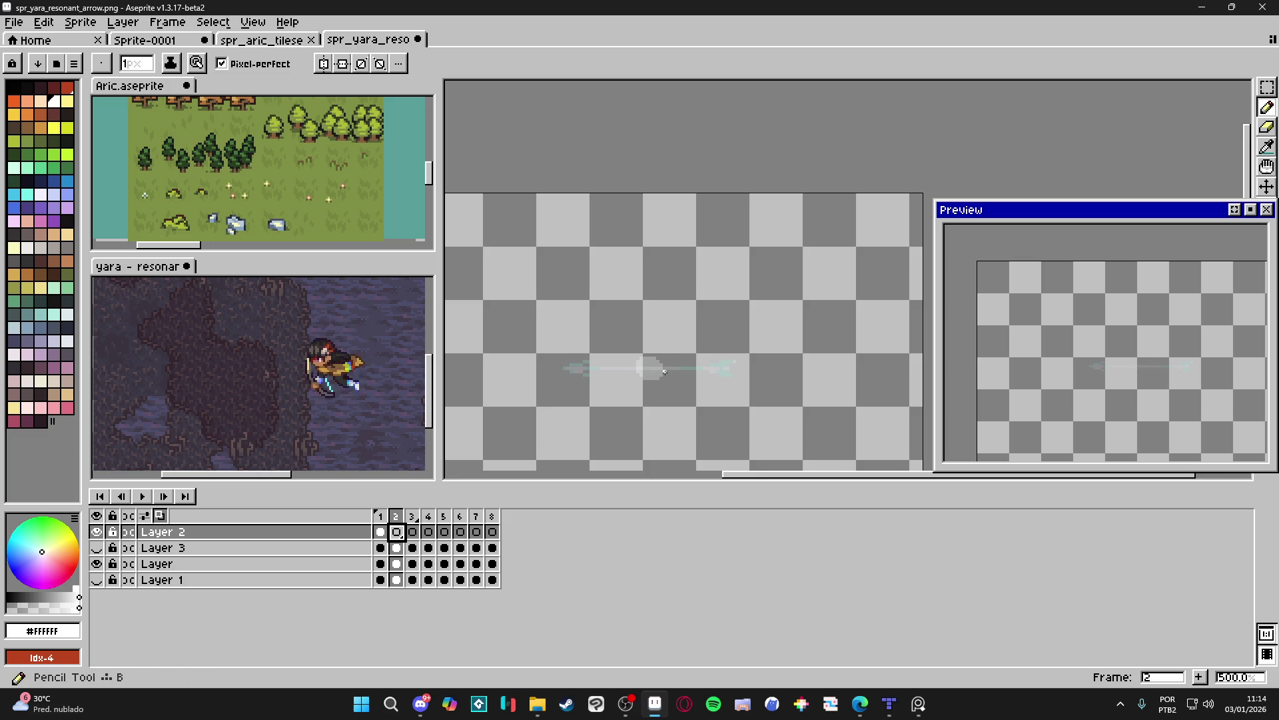
# Zoom in, undo the stray pixel, and draw white diagonal crescent strokes across the arrow on frame 2.
pyautogui.scroll(1, 664, 372)
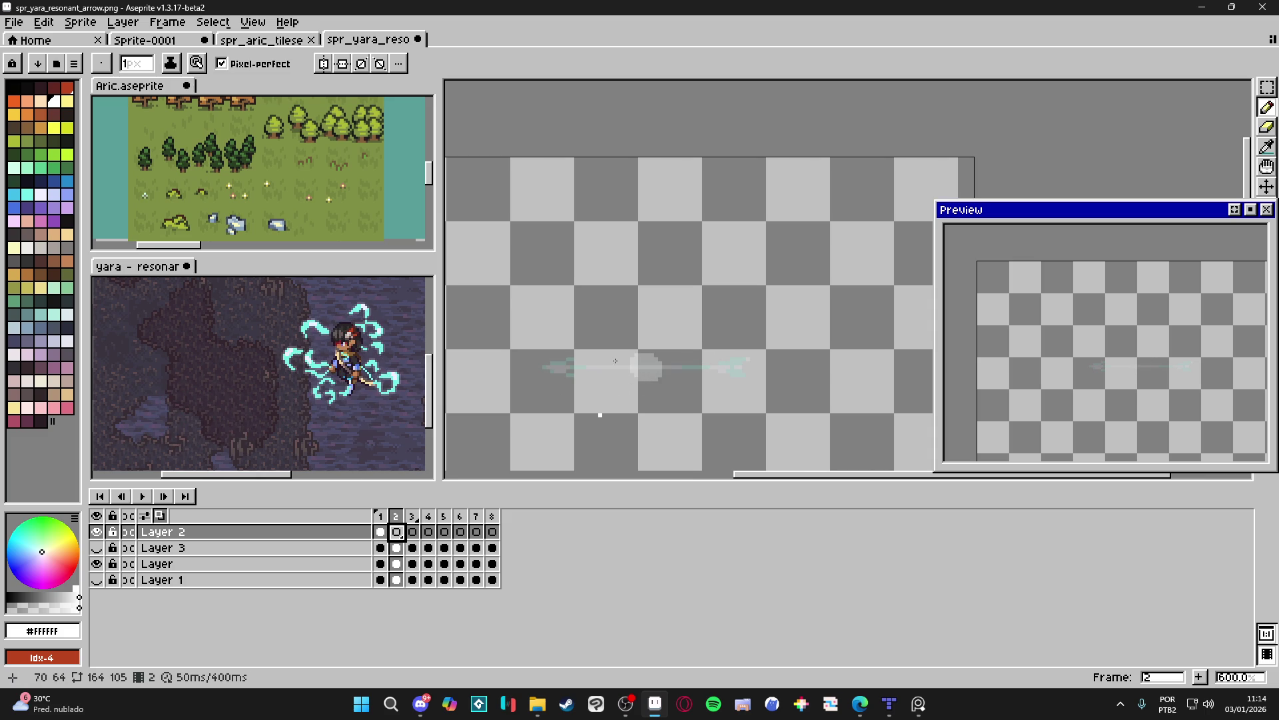
pyautogui.hotkey('ctrl', 'z')
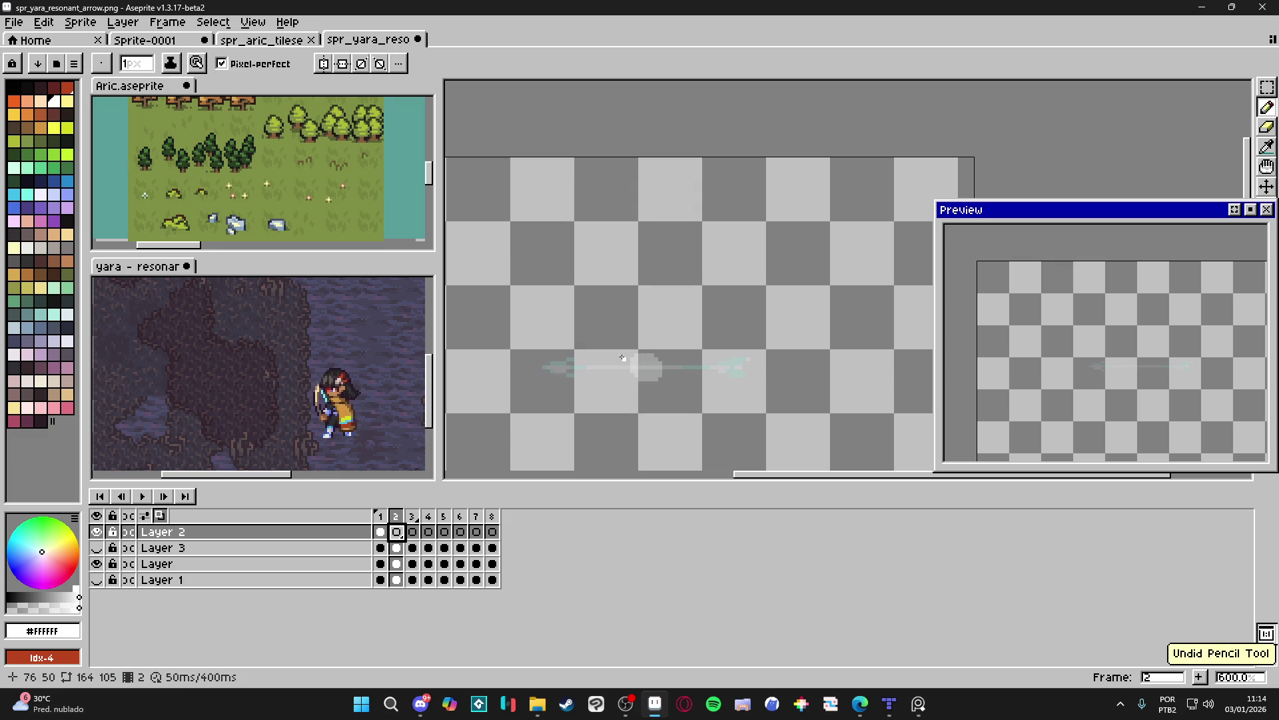
pyautogui.moveTo(633, 369)
pyautogui.mouseDown()
pyautogui.moveTo(658, 405)
pyautogui.moveTo(686, 415)
pyautogui.moveTo(725, 339)
pyautogui.mouseUp()
pyautogui.moveTo(709, 383); pyautogui.dragTo(647, 401)
pyautogui.moveTo(652, 358)
pyautogui.mouseDown()
pyautogui.moveTo(671, 385)
pyautogui.moveTo(699, 361)
pyautogui.moveTo(711, 322)
pyautogui.moveTo(728, 340)
pyautogui.mouseUp()
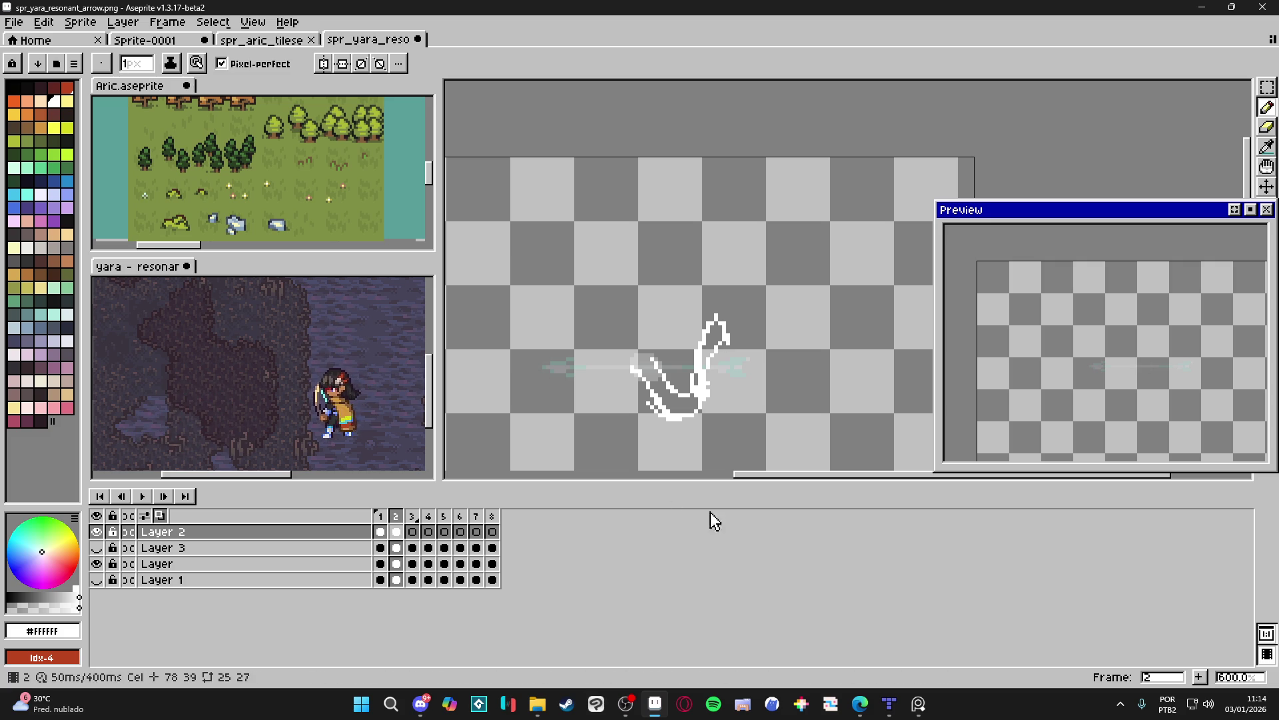
pyautogui.press('Right')
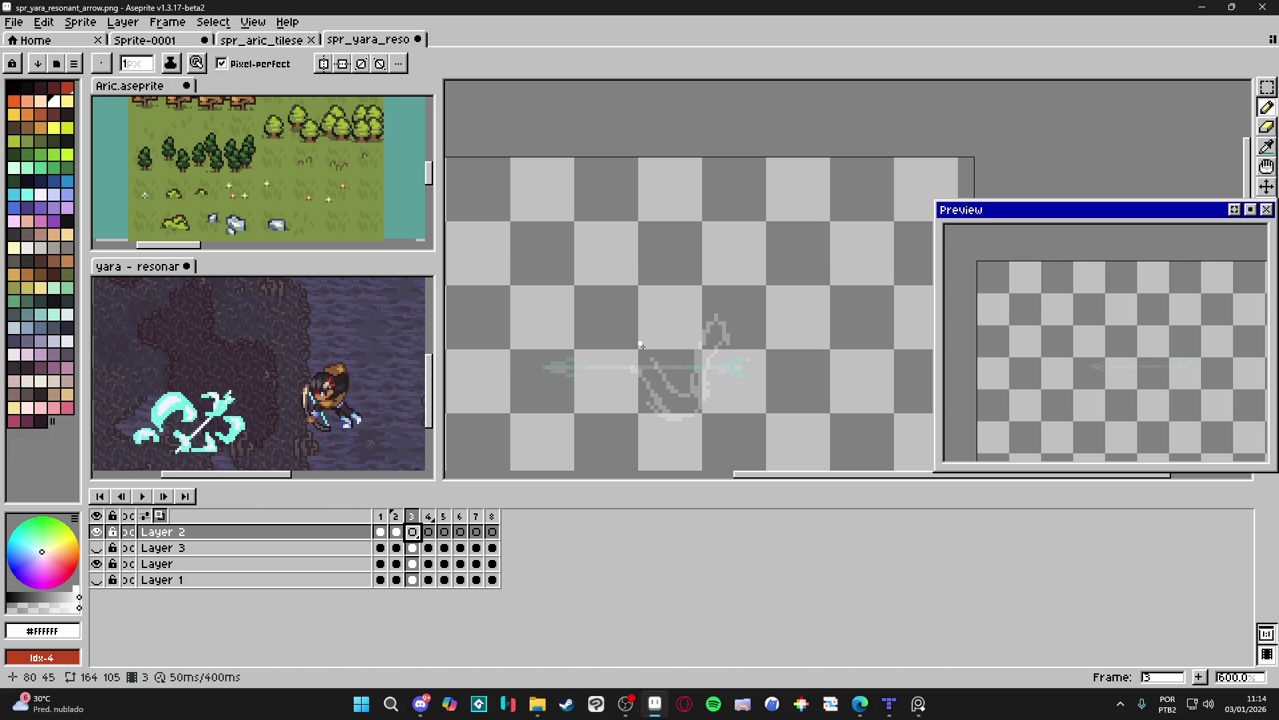
# Draw a thick white zigzag wave across the arrow on frame 3.
pyautogui.moveTo(634, 365)
pyautogui.mouseDown()
pyautogui.moveTo(668, 400)
pyautogui.moveTo(718, 331)
pyautogui.moveTo(740, 387)
pyautogui.mouseUp()
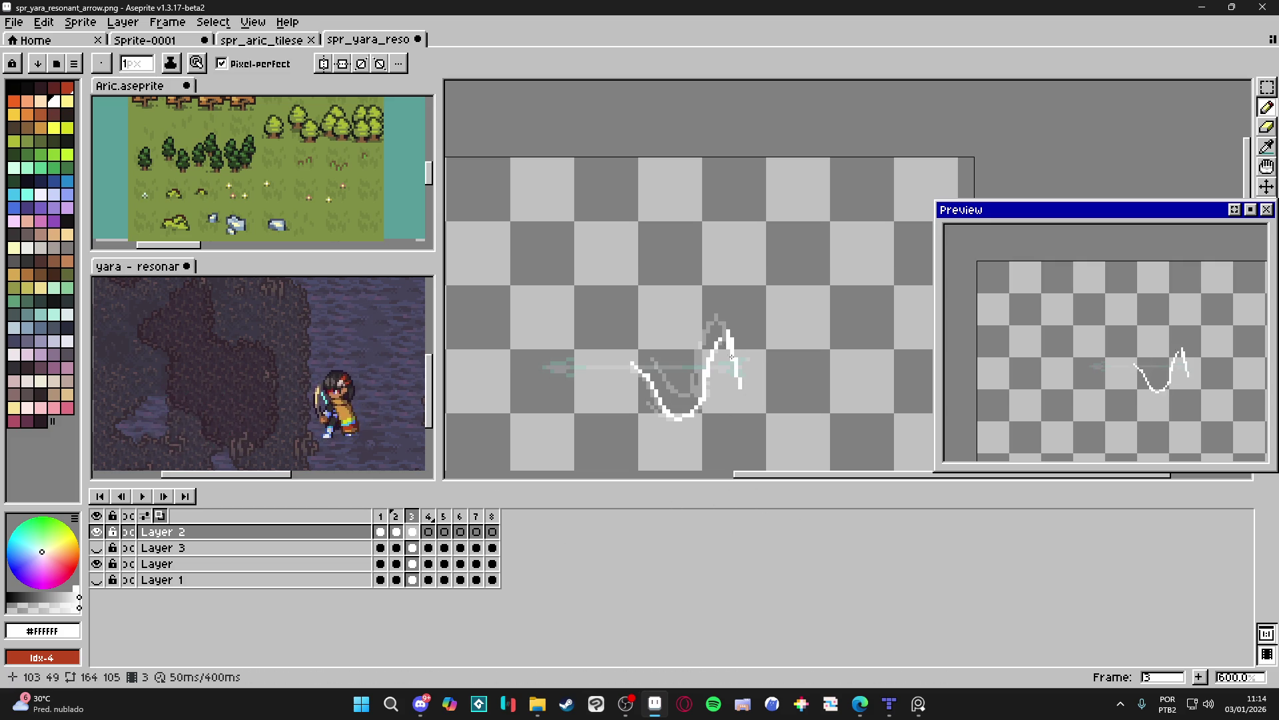
pyautogui.moveTo(699, 345)
pyautogui.mouseDown()
pyautogui.moveTo(691, 396)
pyautogui.moveTo(646, 357)
pyautogui.mouseUp()
pyautogui.moveTo(697, 393)
pyautogui.mouseDown()
pyautogui.moveTo(716, 331)
pyautogui.moveTo(706, 342)
pyautogui.mouseUp()
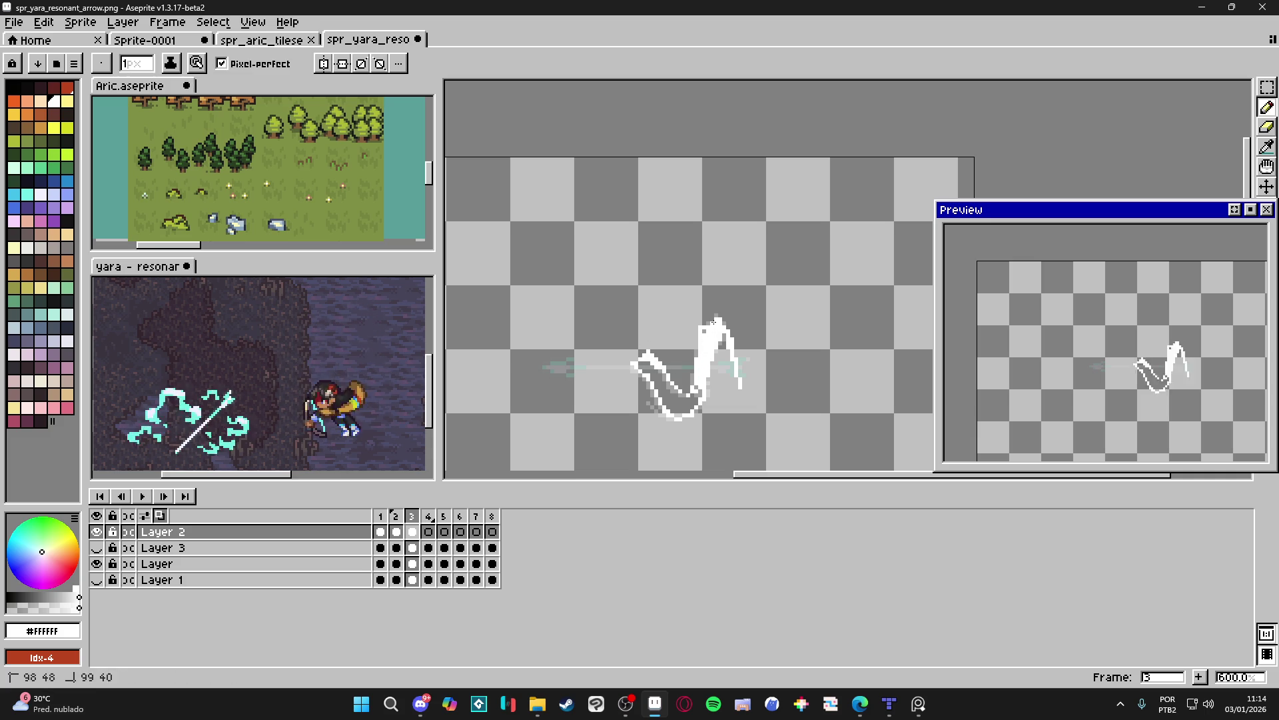
pyautogui.moveTo(694, 396)
pyautogui.mouseDown()
pyautogui.moveTo(645, 368)
pyautogui.moveTo(675, 412)
pyautogui.mouseUp()
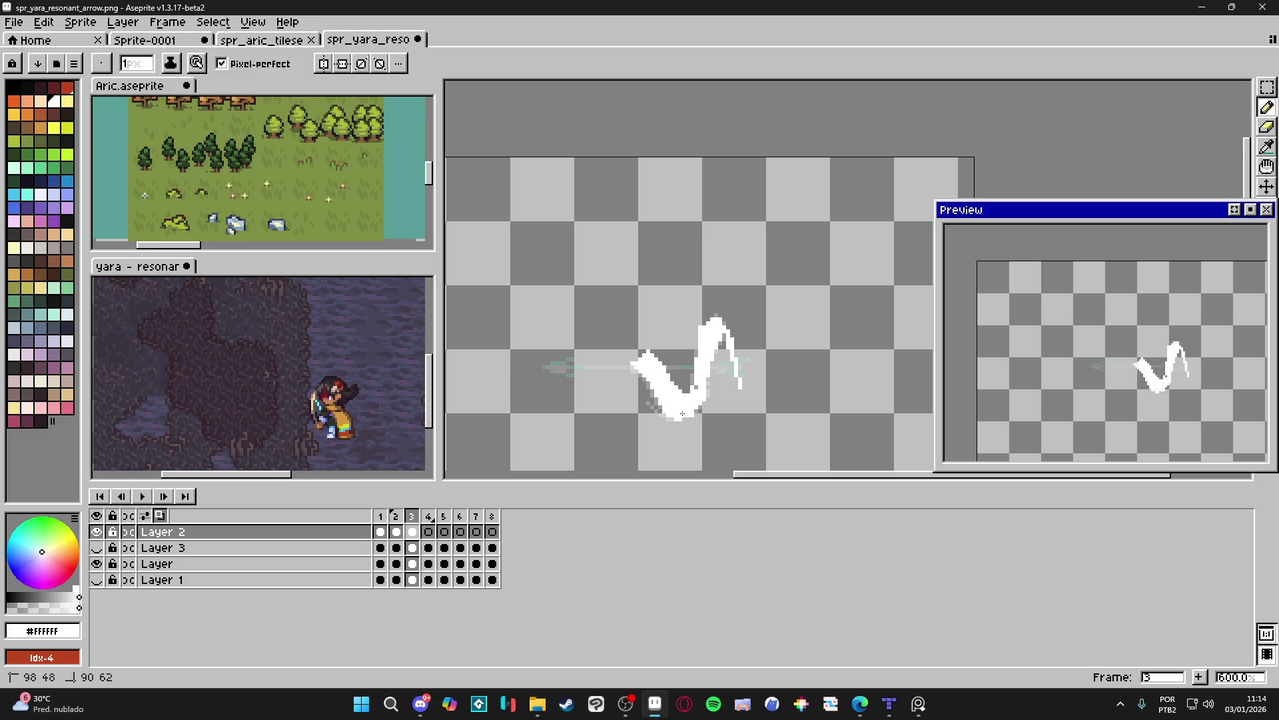
pyautogui.moveTo(731, 357); pyautogui.dragTo(760, 384)
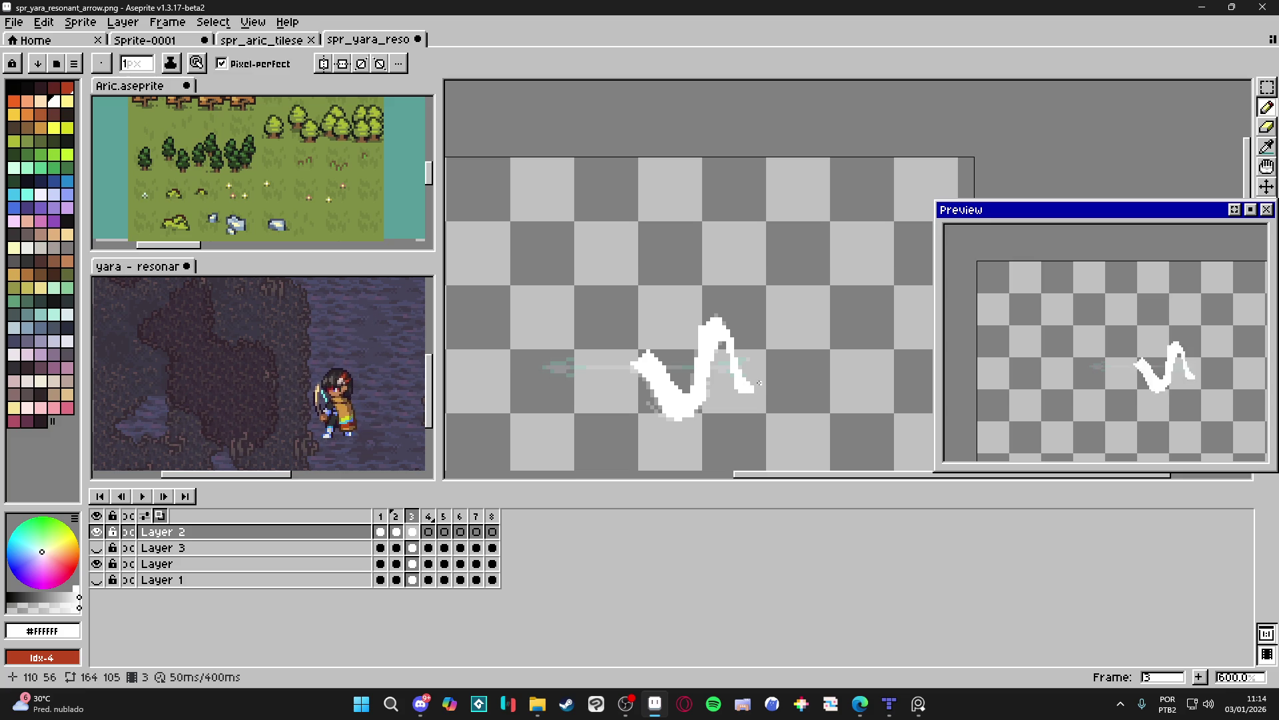
# Touch up frame 2's swirl with another stroke, then return to frame 3.
pyautogui.press('Left')
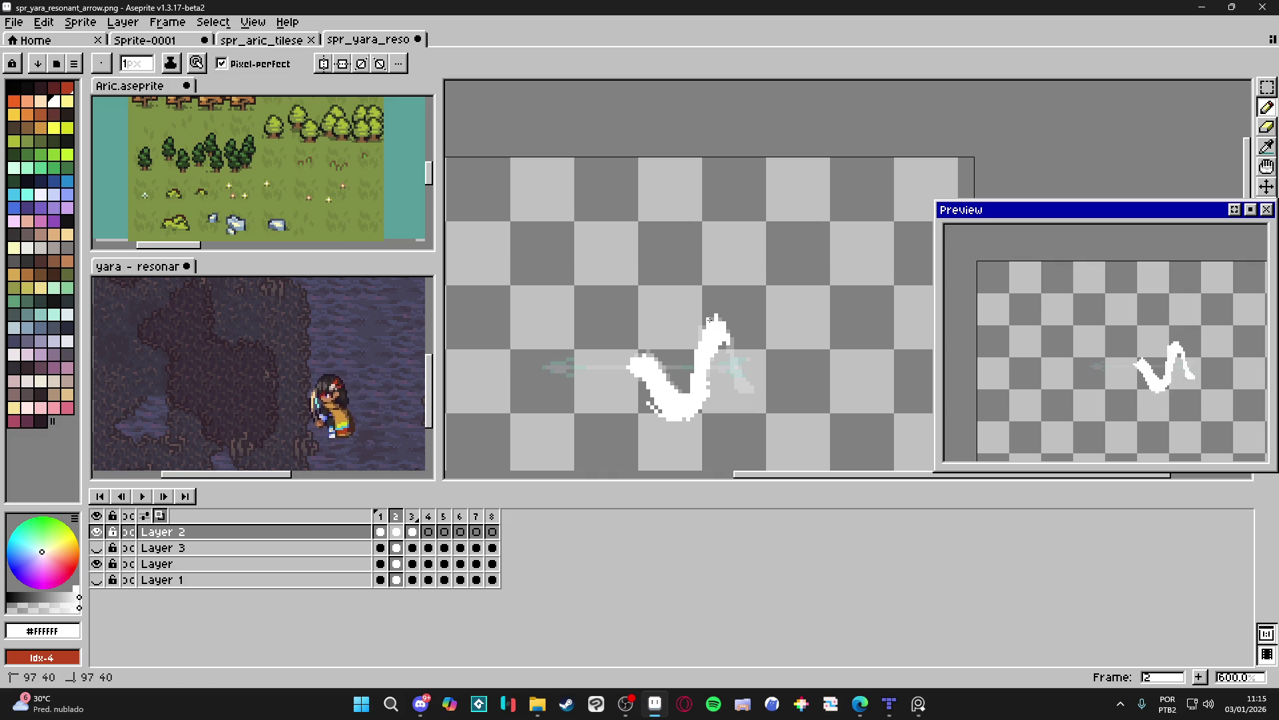
pyautogui.moveTo(705, 381); pyautogui.dragTo(708, 369)
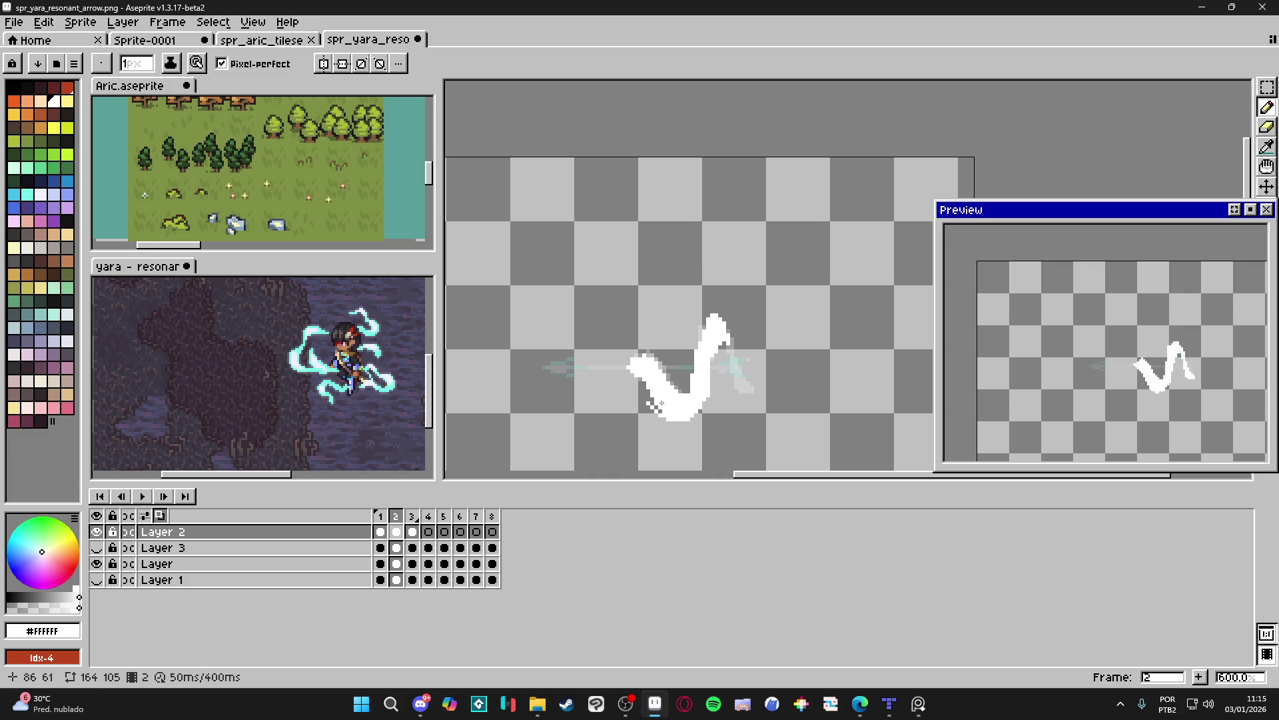
pyautogui.press('e')
pyautogui.press('b')
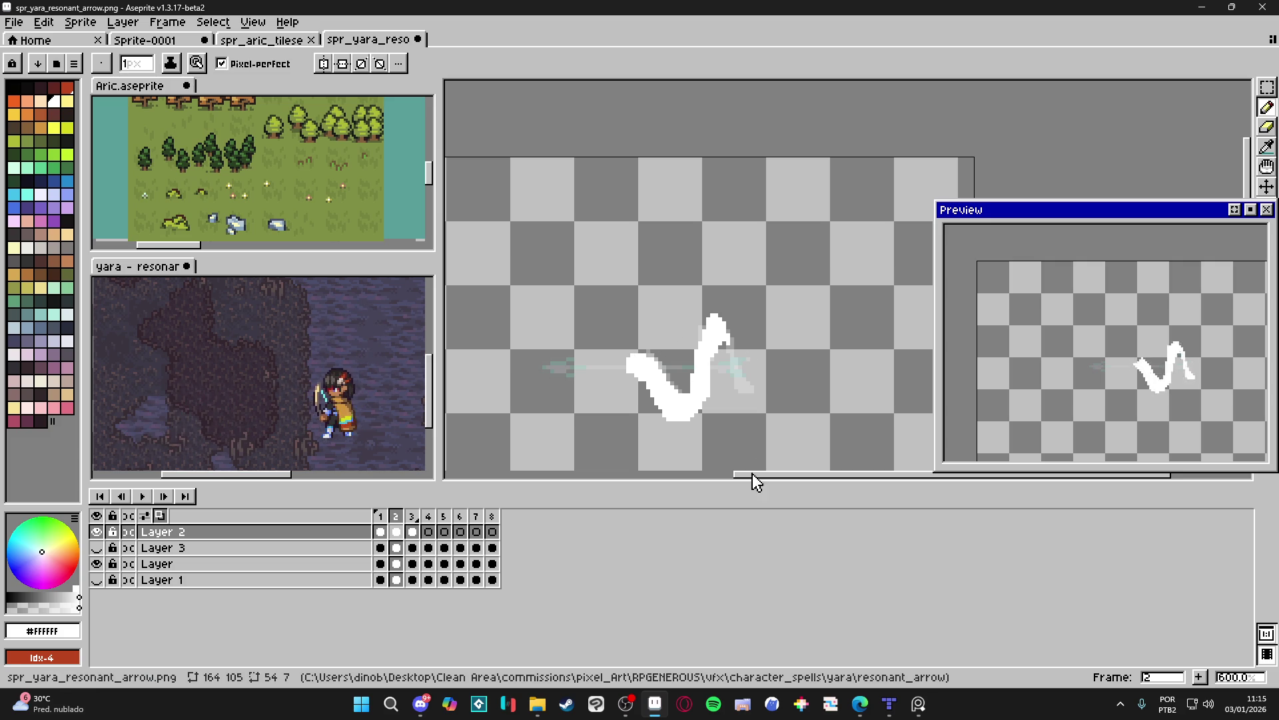
pyautogui.click(413, 532)
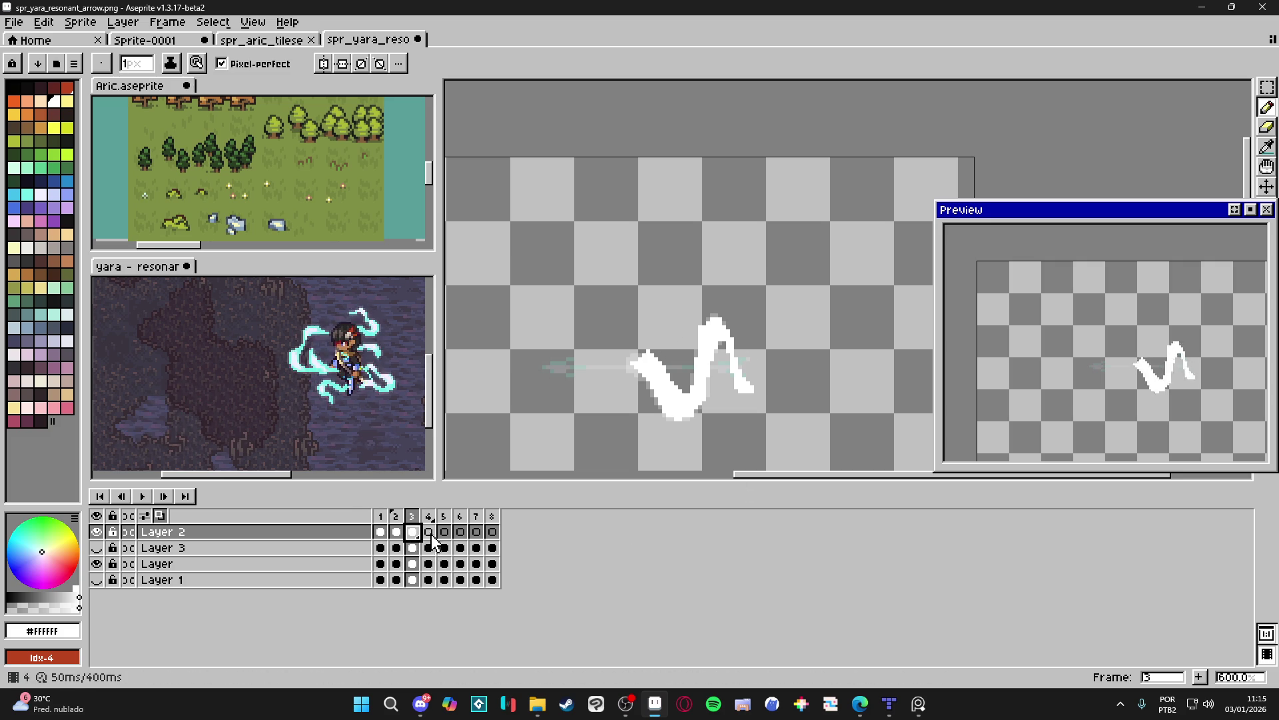
# On frame 4, draw a white wave that is thick on the left and tapers into a rightward curl.
pyautogui.click(429, 533)
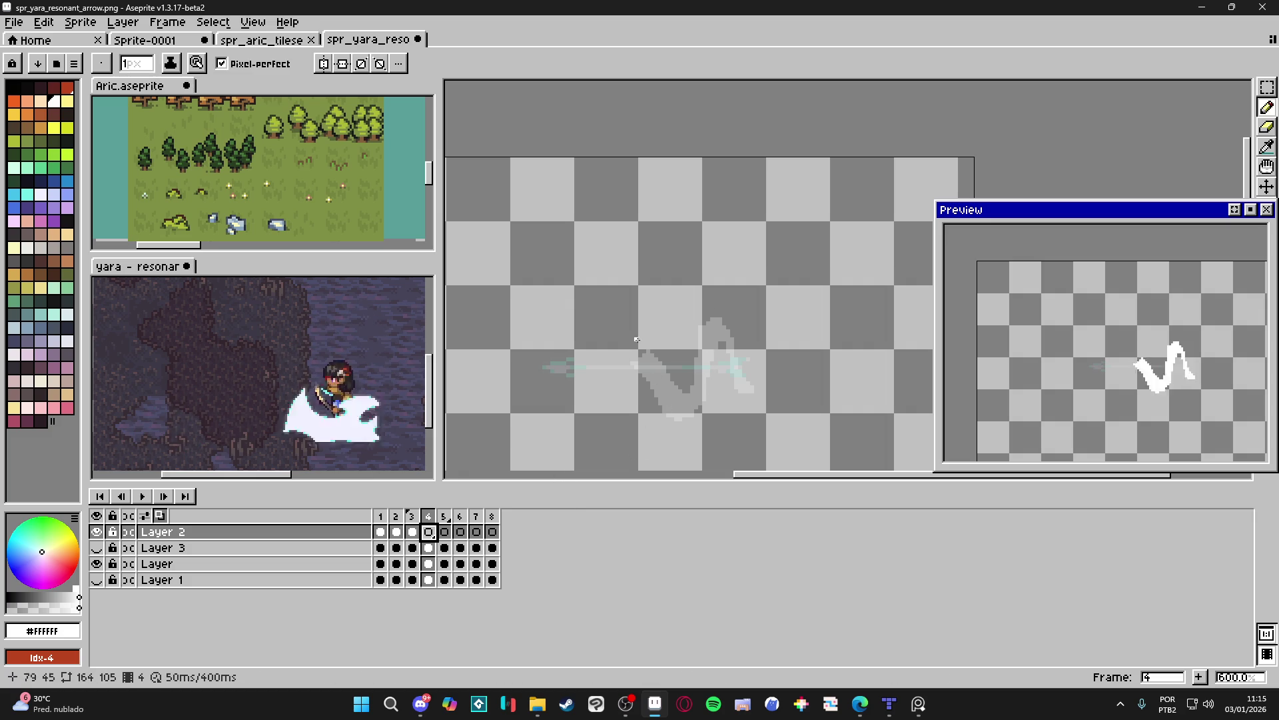
pyautogui.moveTo(629, 364)
pyautogui.mouseDown()
pyautogui.moveTo(672, 418)
pyautogui.moveTo(711, 359)
pyautogui.moveTo(743, 388)
pyautogui.moveTo(775, 353)
pyautogui.mouseUp()
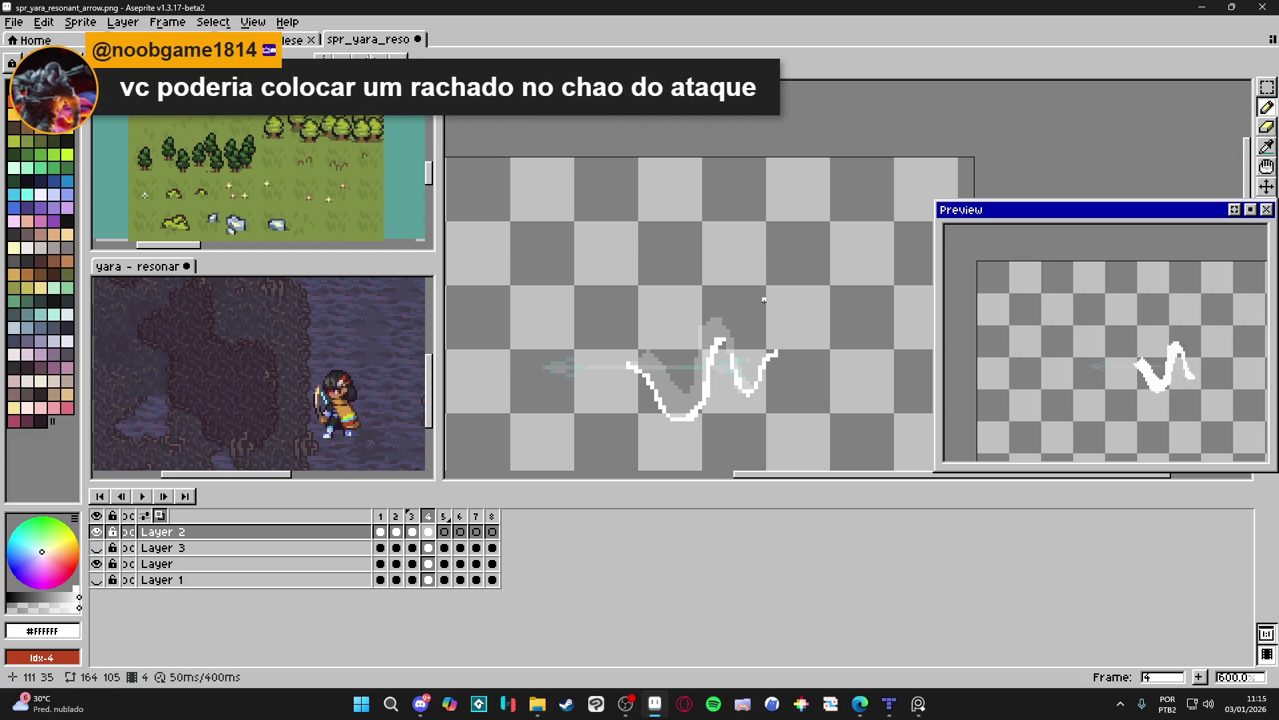
pyautogui.moveTo(777, 352)
pyautogui.mouseDown()
pyautogui.moveTo(790, 366)
pyautogui.moveTo(770, 352)
pyautogui.mouseUp()
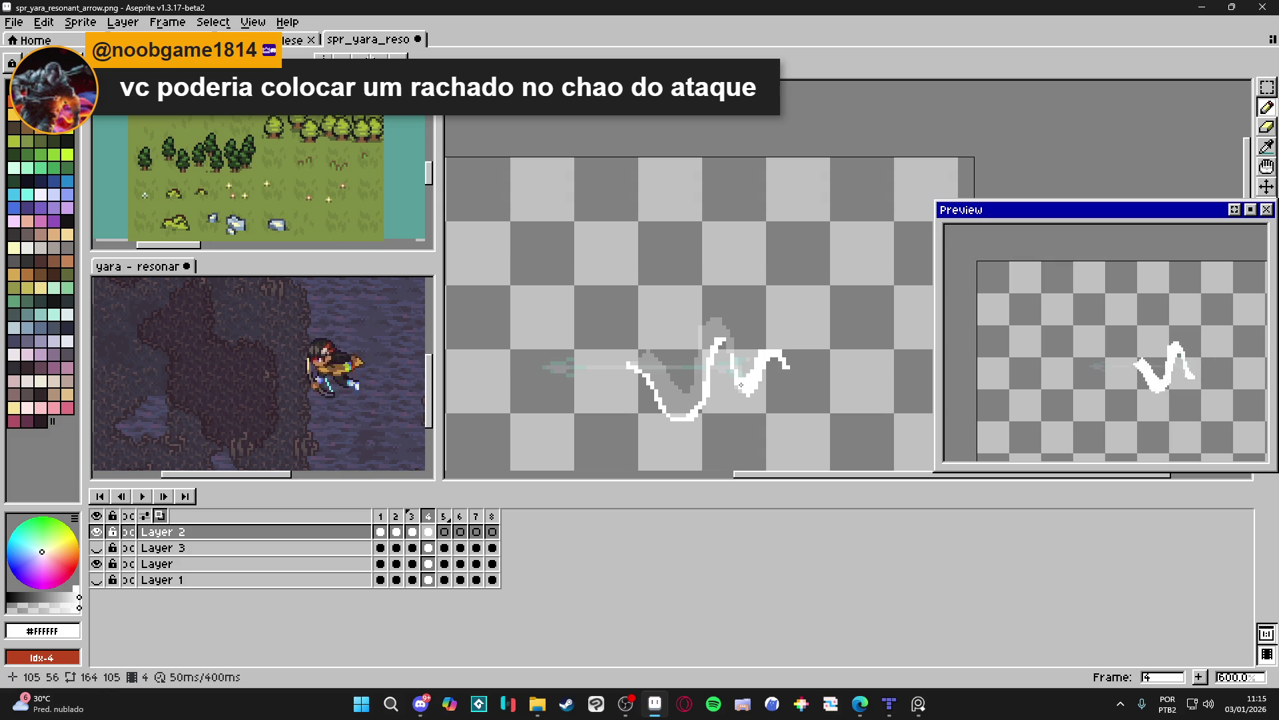
pyautogui.click(750, 377)
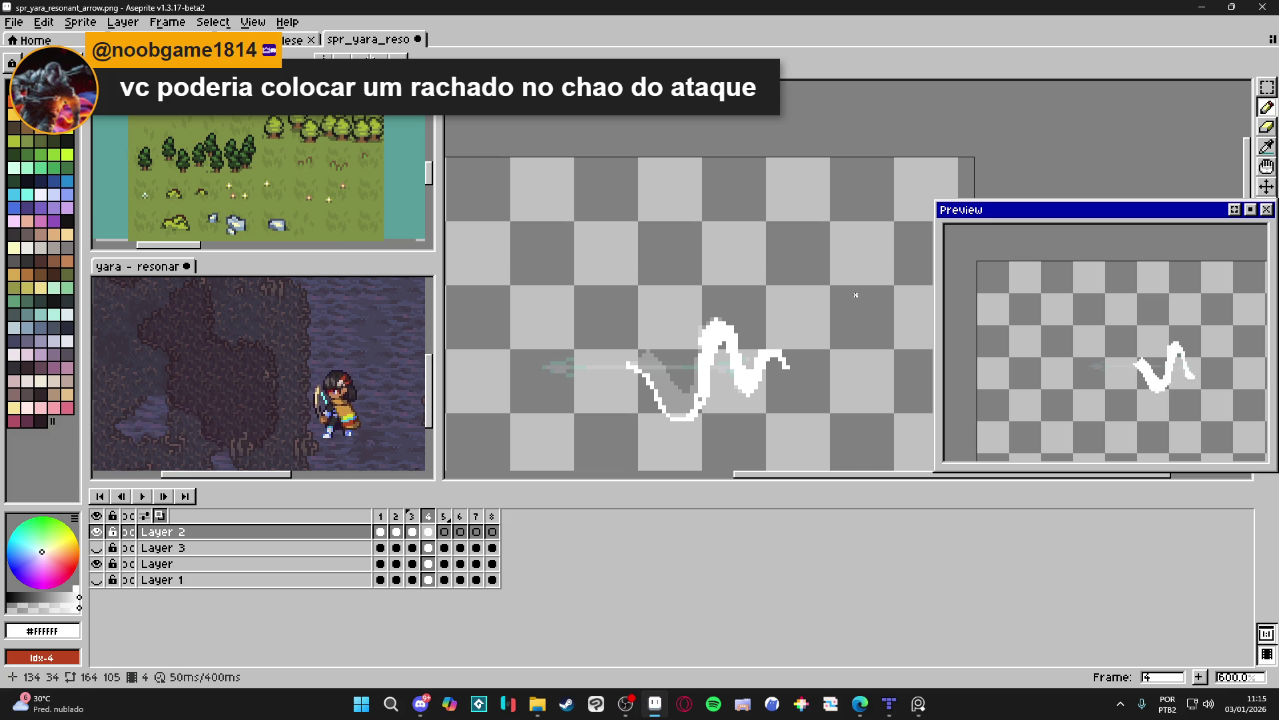
pyautogui.moveTo(688, 406)
pyautogui.mouseDown()
pyautogui.moveTo(660, 367)
pyautogui.moveTo(636, 360)
pyautogui.mouseUp()
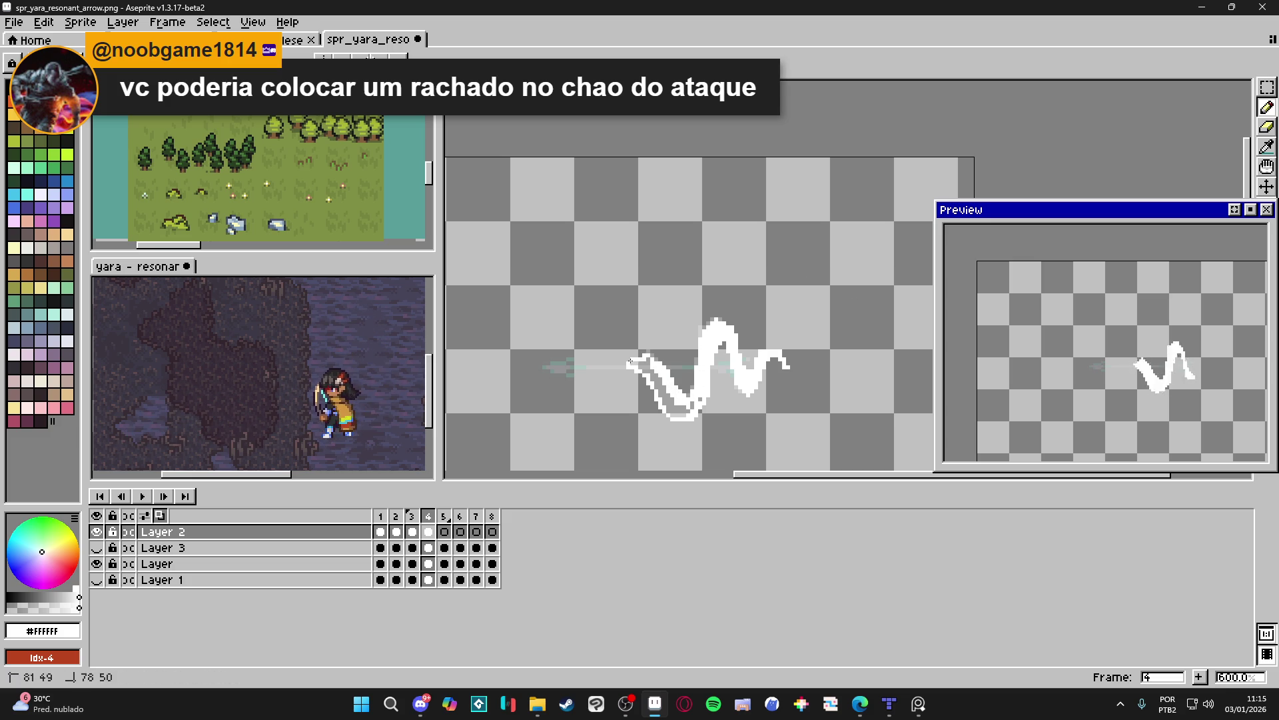
pyautogui.moveTo(660, 402); pyautogui.dragTo(676, 405)
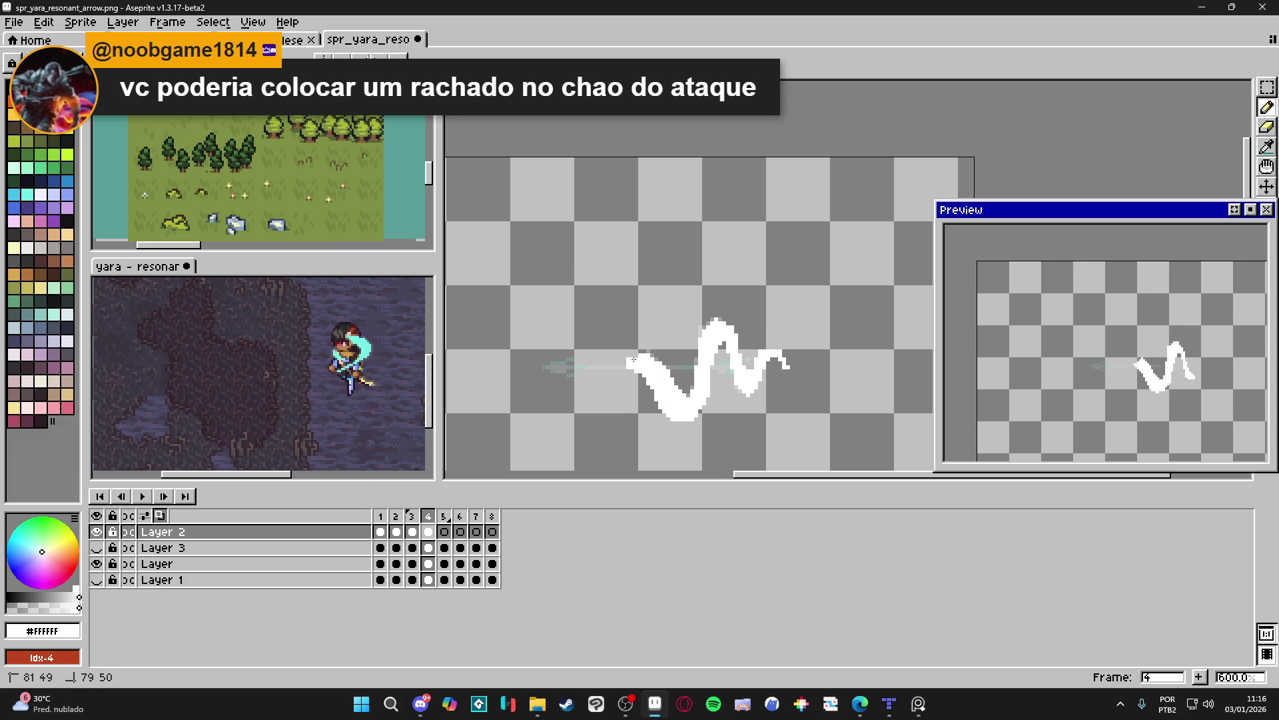
pyautogui.moveTo(643, 356); pyautogui.dragTo(653, 351)
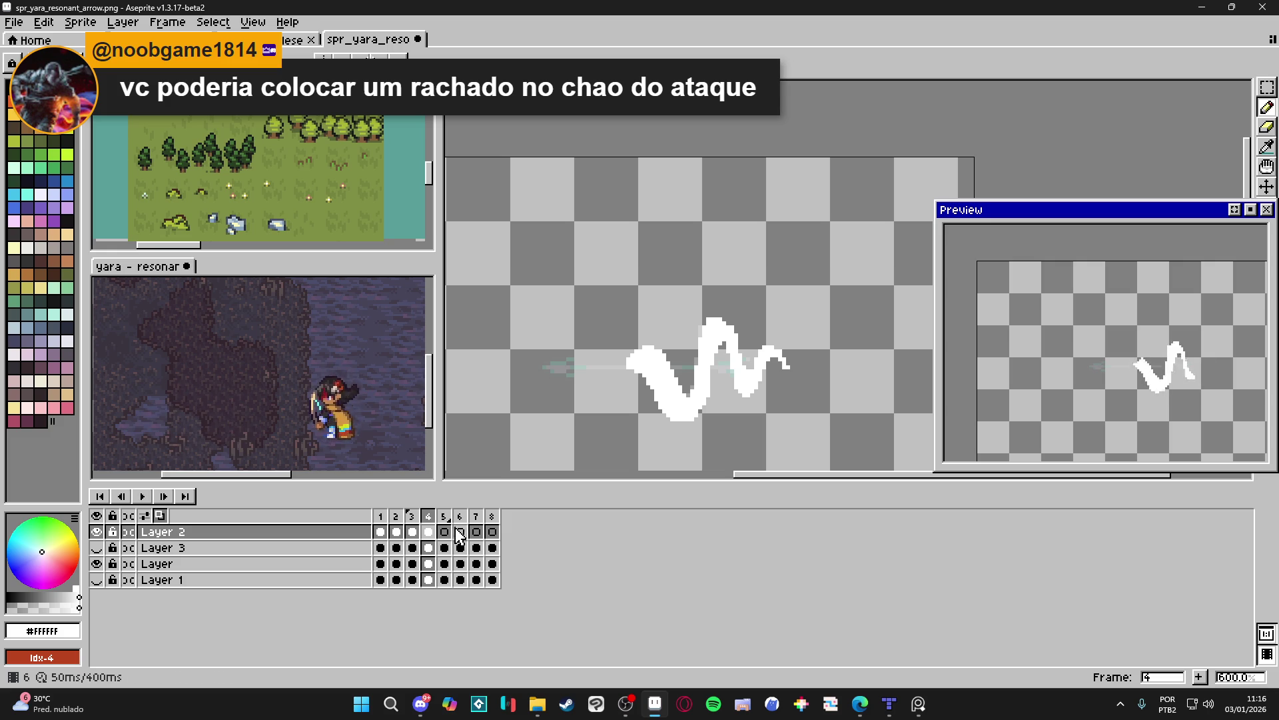
pyautogui.press('Right')
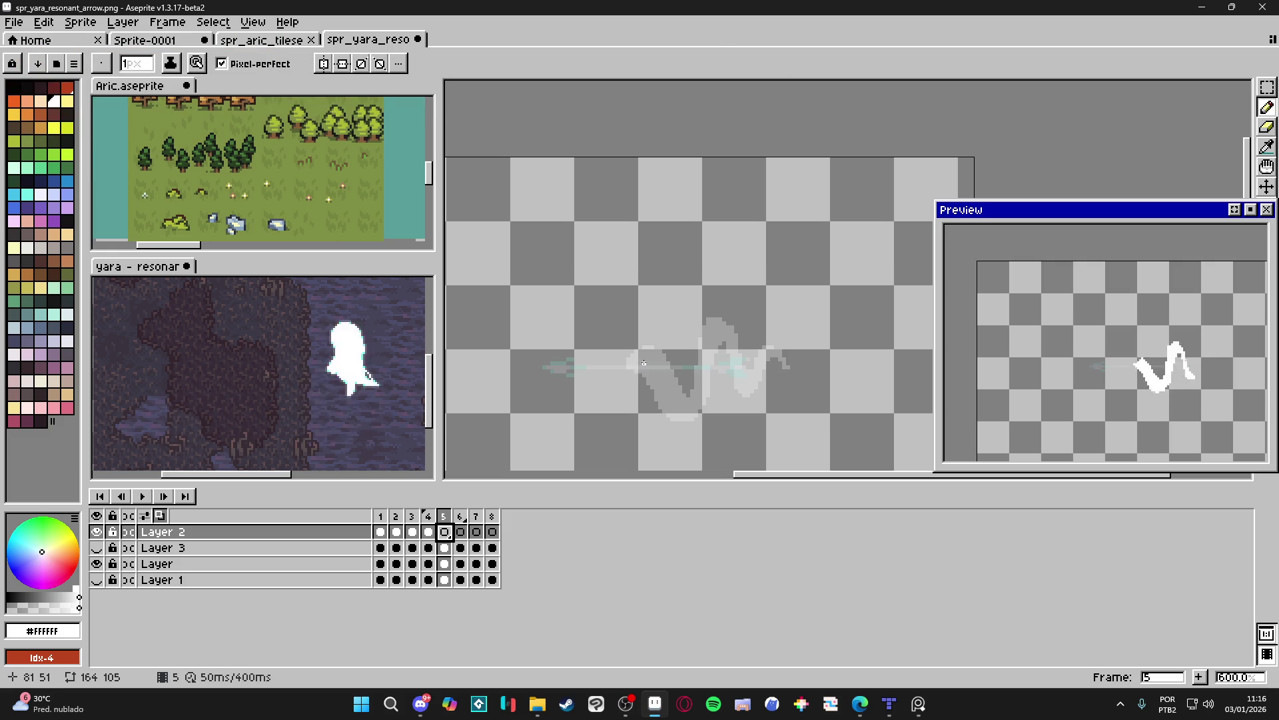
# Paint a long, flat, thick white streak along the arrow on frame 5.
pyautogui.moveTo(643, 360); pyautogui.dragTo(832, 360)
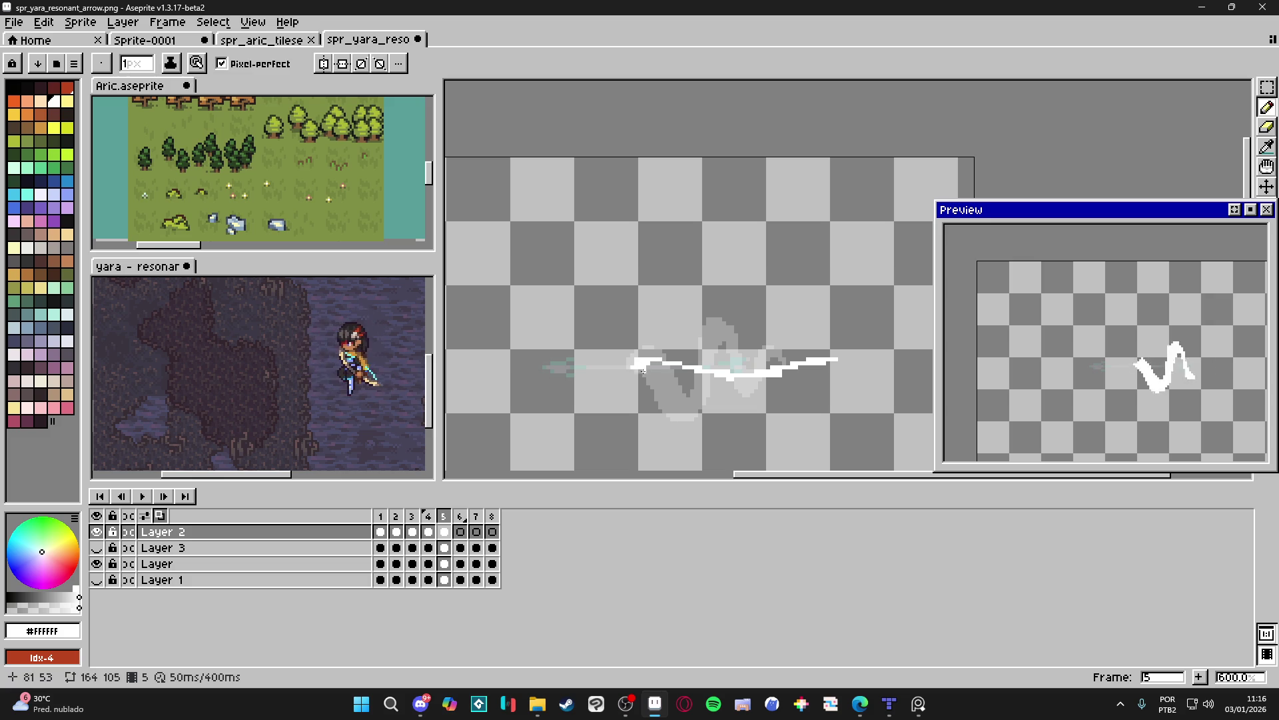
pyautogui.moveTo(650, 367)
pyautogui.mouseDown()
pyautogui.moveTo(641, 374)
pyautogui.moveTo(844, 359)
pyautogui.mouseUp()
pyautogui.moveTo(738, 385)
pyautogui.mouseDown()
pyautogui.moveTo(764, 379)
pyautogui.moveTo(660, 365)
pyautogui.mouseUp()
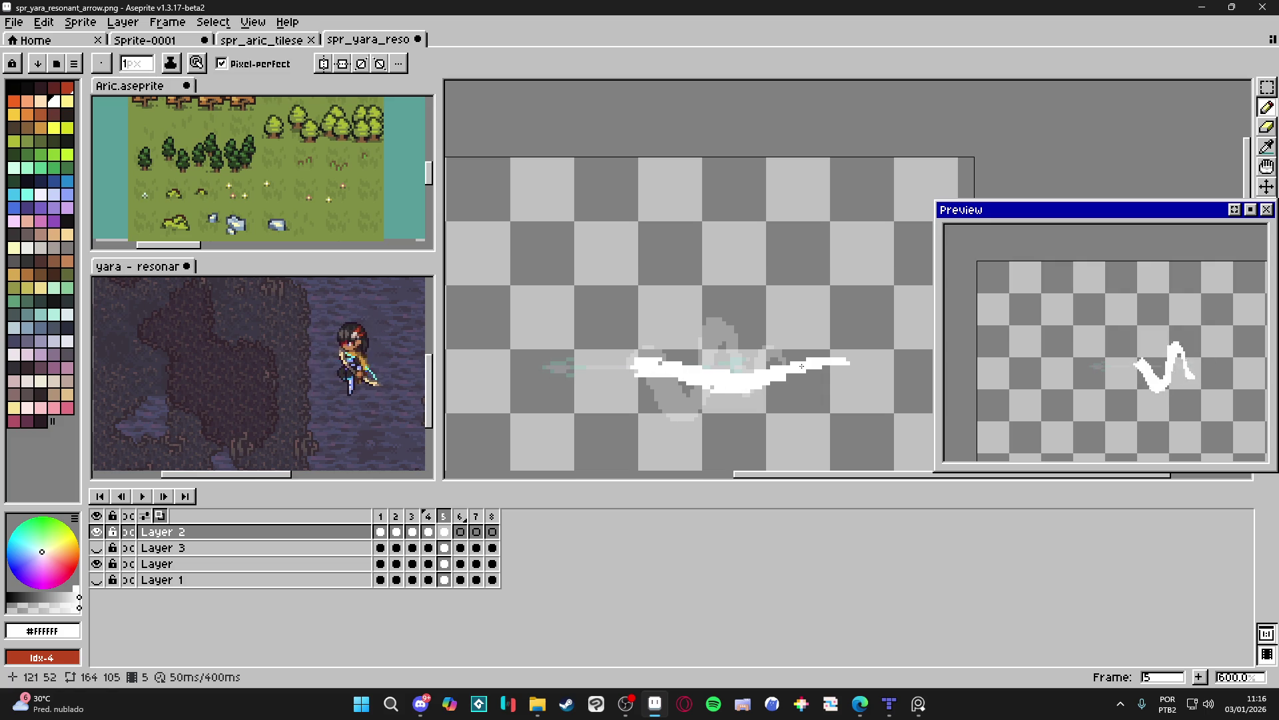
pyautogui.moveTo(713, 385); pyautogui.dragTo(663, 364)
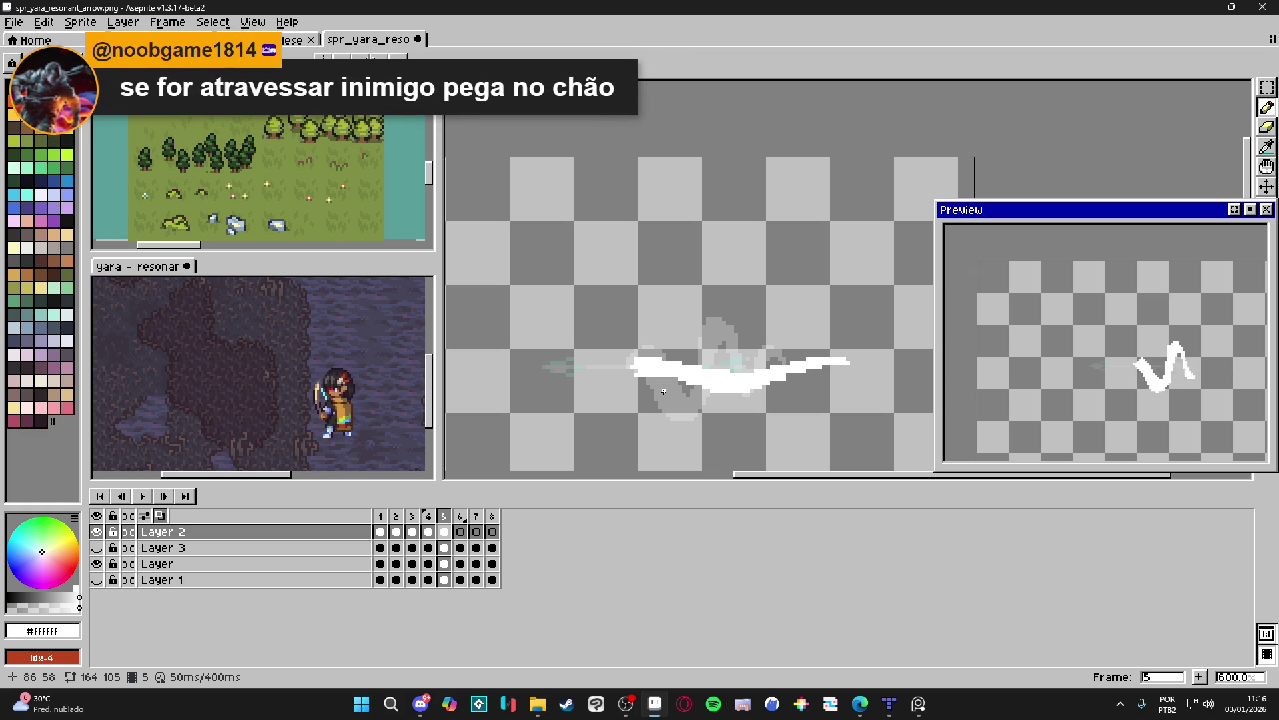
pyautogui.press('Right')
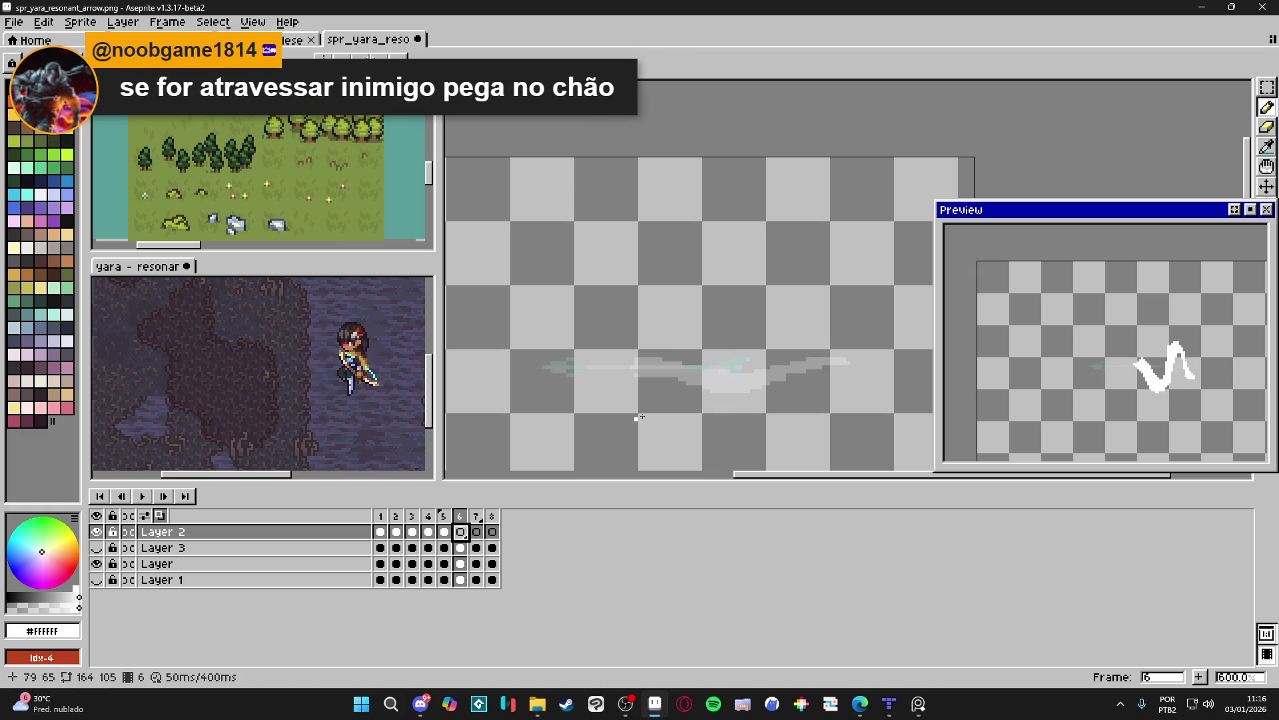
# Paint a solid white streak along the arrow on frame 6, extended left and right.
pyautogui.moveTo(655, 362); pyautogui.dragTo(772, 356)
pyautogui.moveTo(866, 362)
pyautogui.mouseDown()
pyautogui.moveTo(646, 368)
pyautogui.moveTo(768, 358)
pyautogui.moveTo(702, 373)
pyautogui.moveTo(736, 369)
pyautogui.mouseUp()
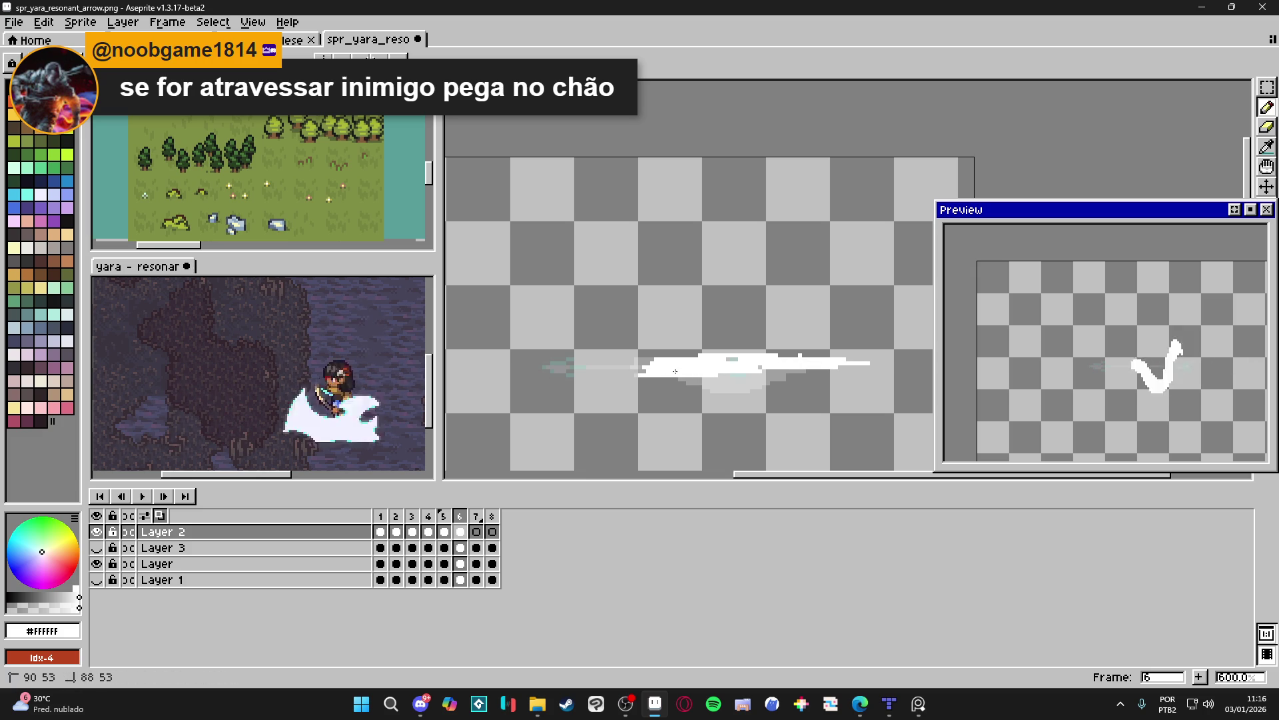
# Draw thin straight white line segments along the arrow on frame 7, then a broken line on frame 8.
pyautogui.press('e')
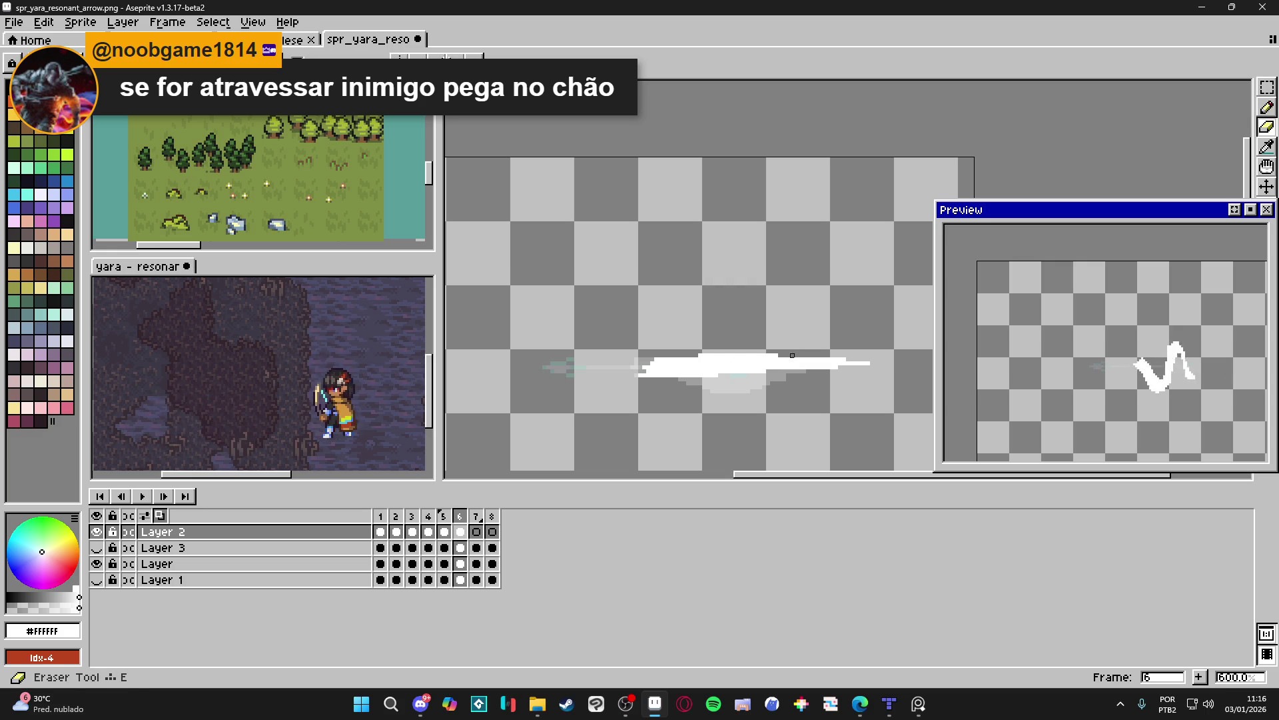
pyautogui.press('b')
pyautogui.click(476, 531)
pyautogui.moveTo(652, 366)
pyautogui.mouseDown()
pyautogui.moveTo(897, 362)
pyautogui.moveTo(881, 366)
pyautogui.mouseUp()
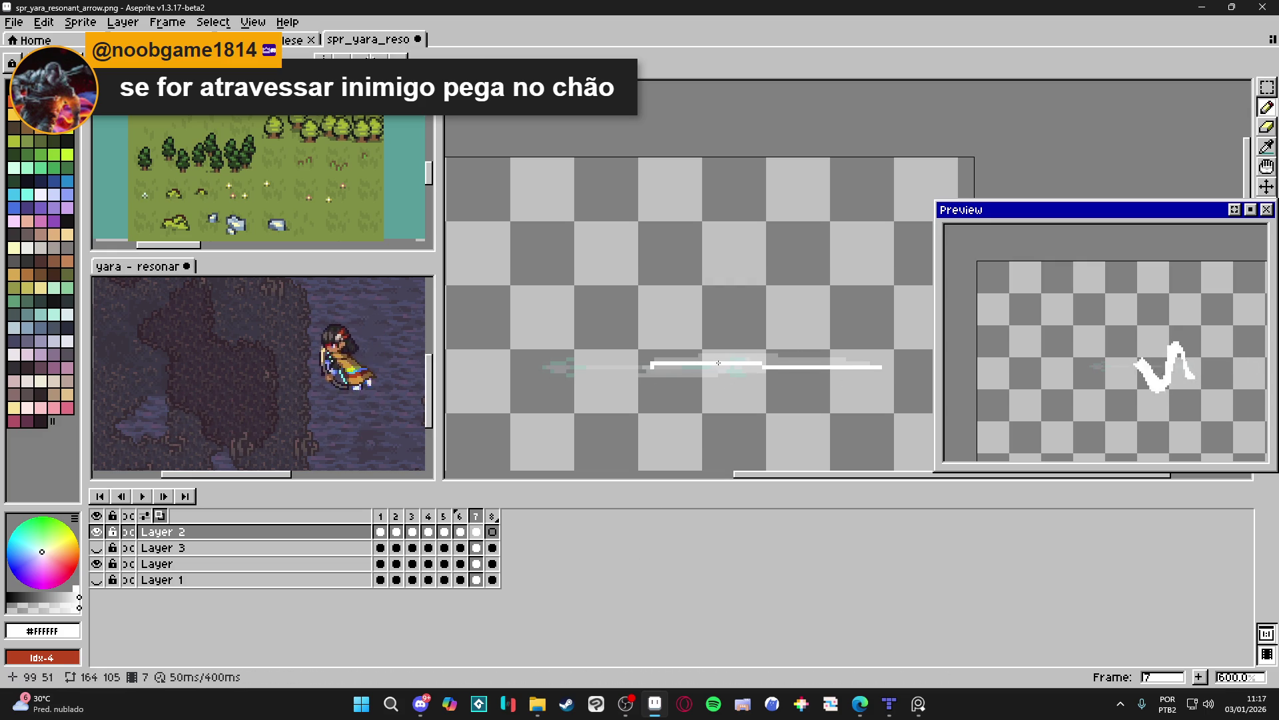
pyautogui.moveTo(705, 368); pyautogui.dragTo(659, 368)
pyautogui.moveTo(781, 364); pyautogui.dragTo(796, 365)
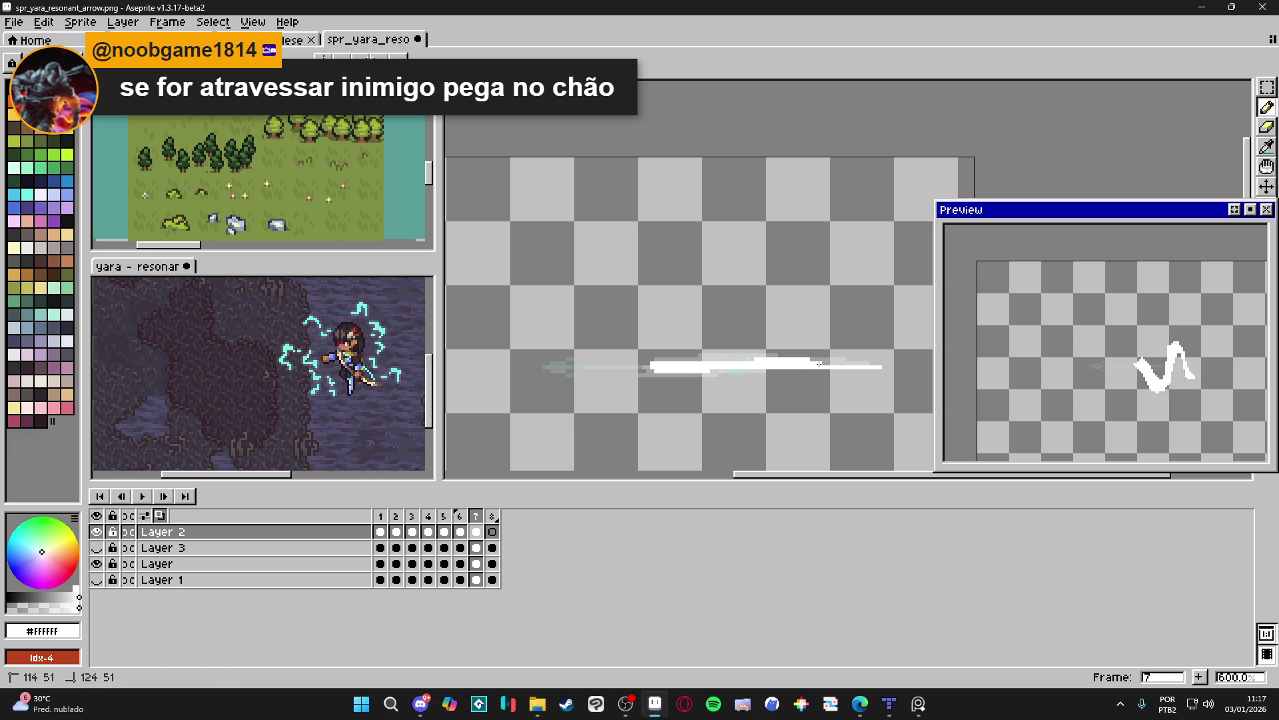
pyautogui.moveTo(832, 363); pyautogui.dragTo(832, 364)
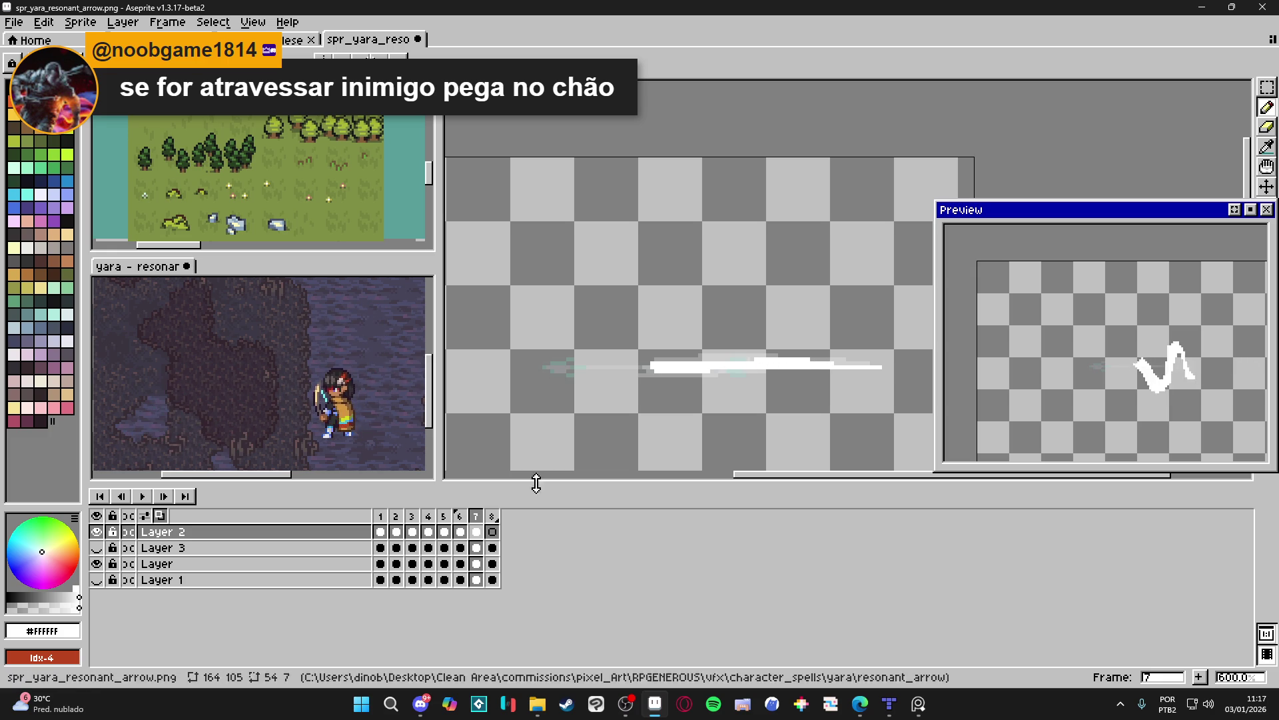
pyautogui.press('Right')
pyautogui.moveTo(650, 366); pyautogui.dragTo(880, 367)
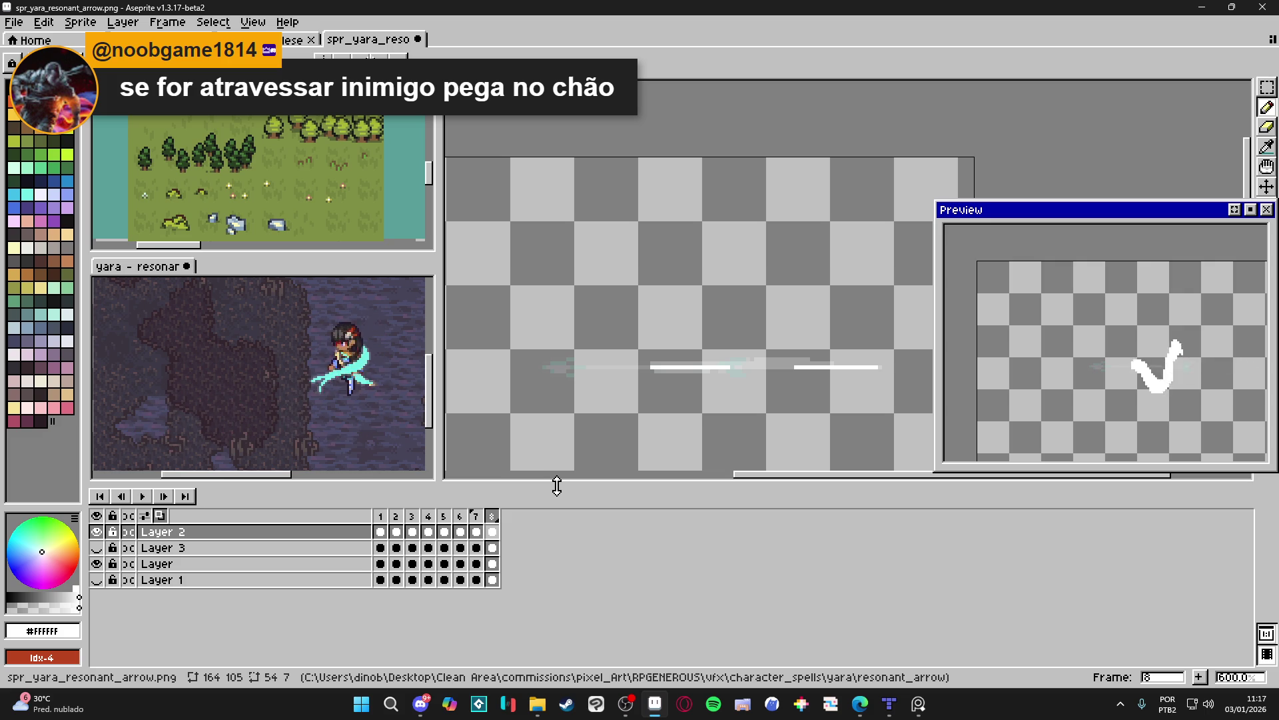
# Duplicate Layer 2 into Layer 2 Copy, select its eight cels, and end on frame 8.
pyautogui.rightClick(345, 534)
pyautogui.click(334, 535)
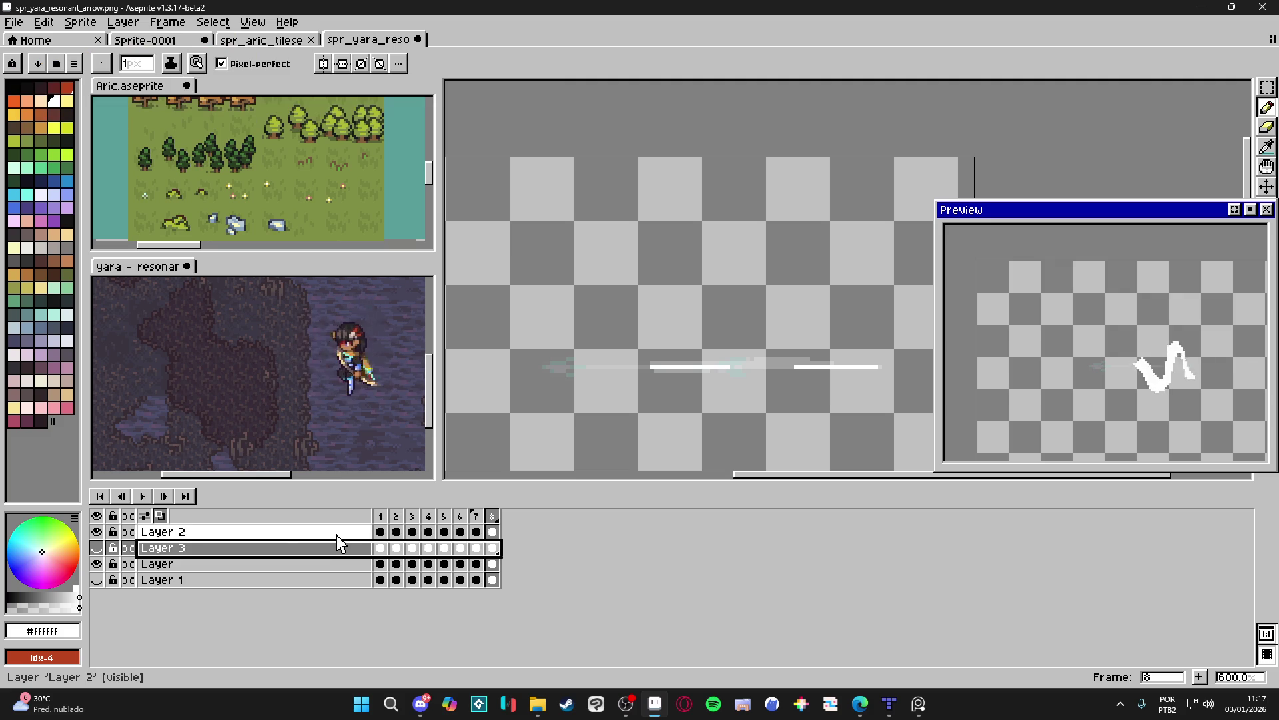
pyautogui.rightClick(337, 535)
pyautogui.click(404, 613)
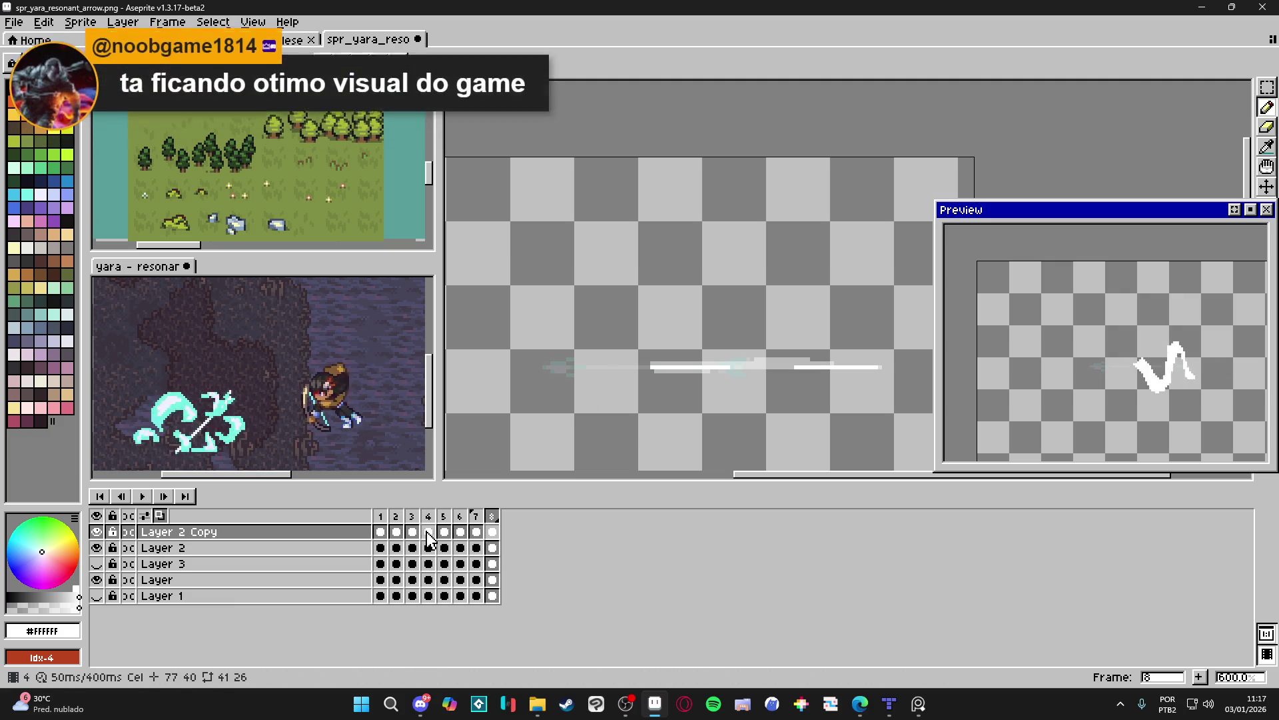
pyautogui.keyDown('shift'); pyautogui.click(389, 533); pyautogui.keyUp('shift')
pyautogui.click(493, 531)
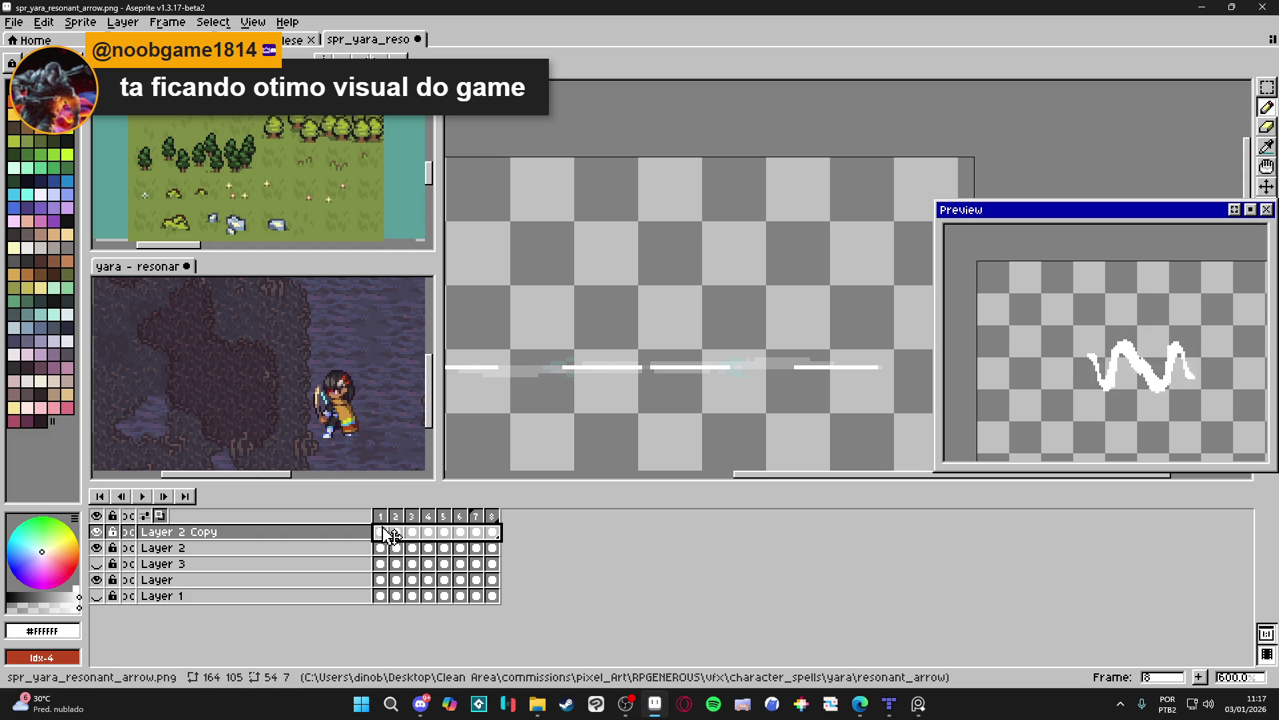
# Review frames 1–3 with the Eraser, switching between Layer 2 and Layer 2 Copy.
pyautogui.click(460, 532)
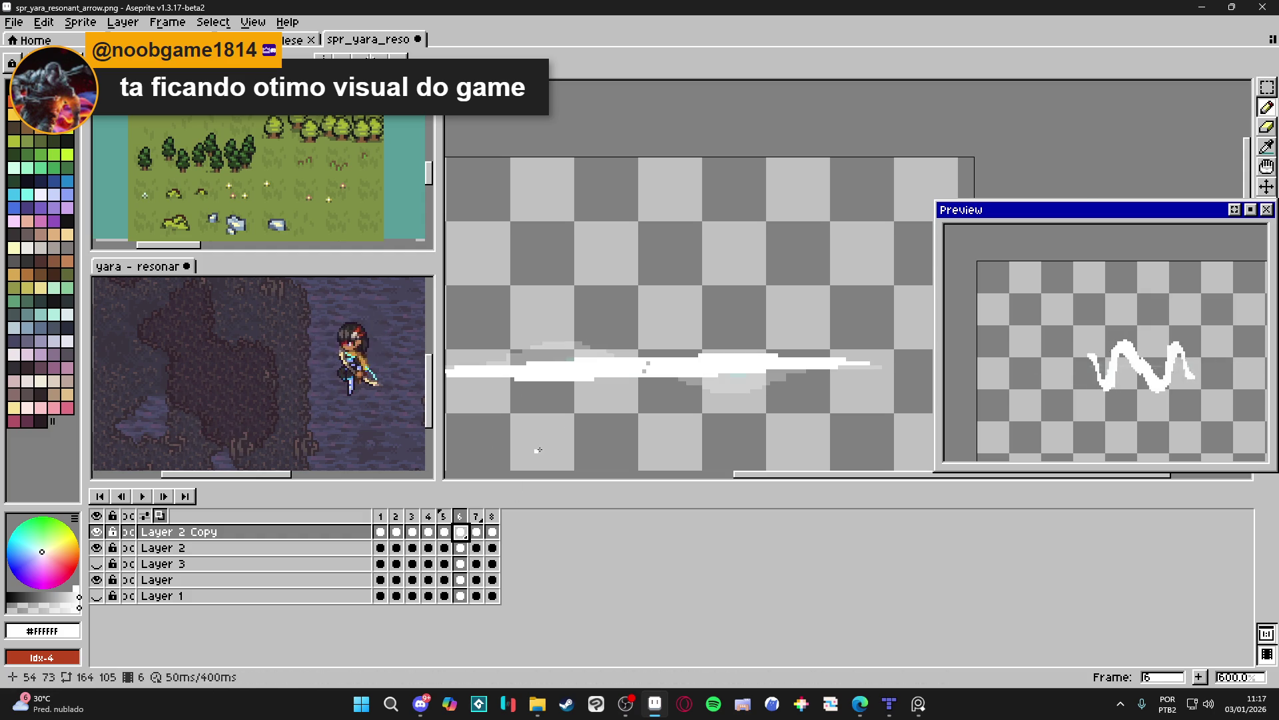
pyautogui.scroll(1, 635, 364)
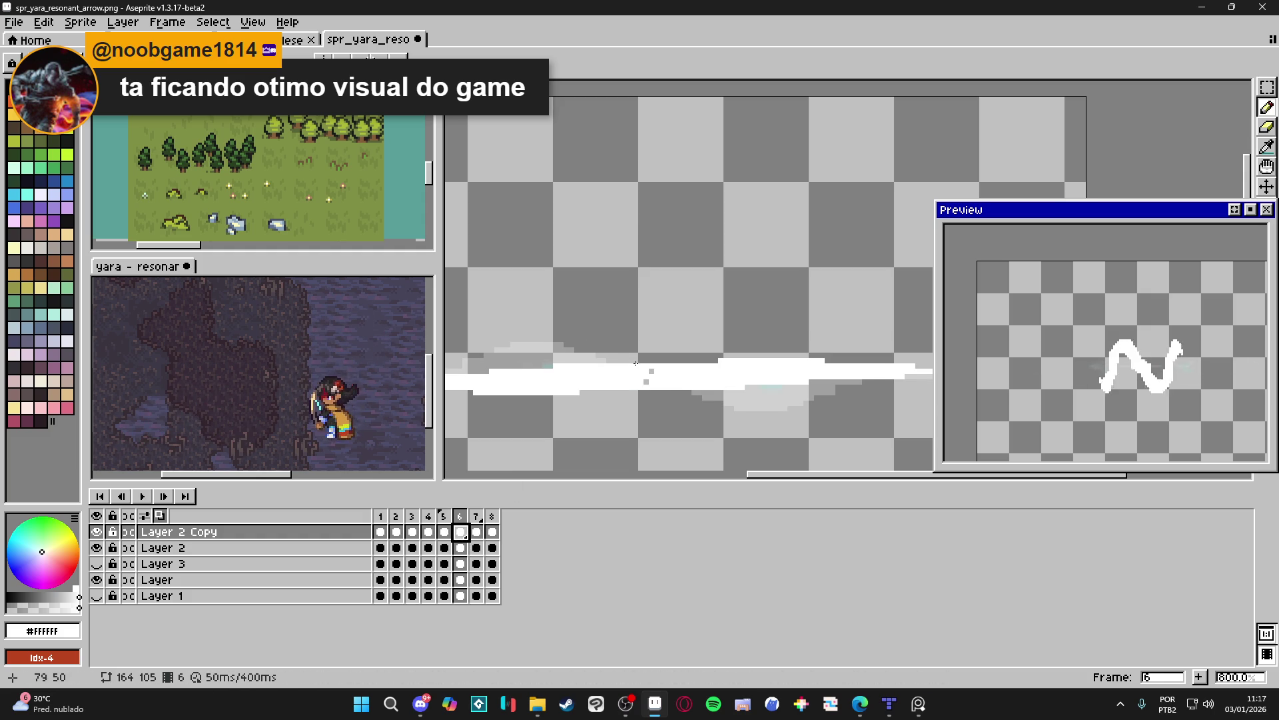
pyautogui.click(380, 531)
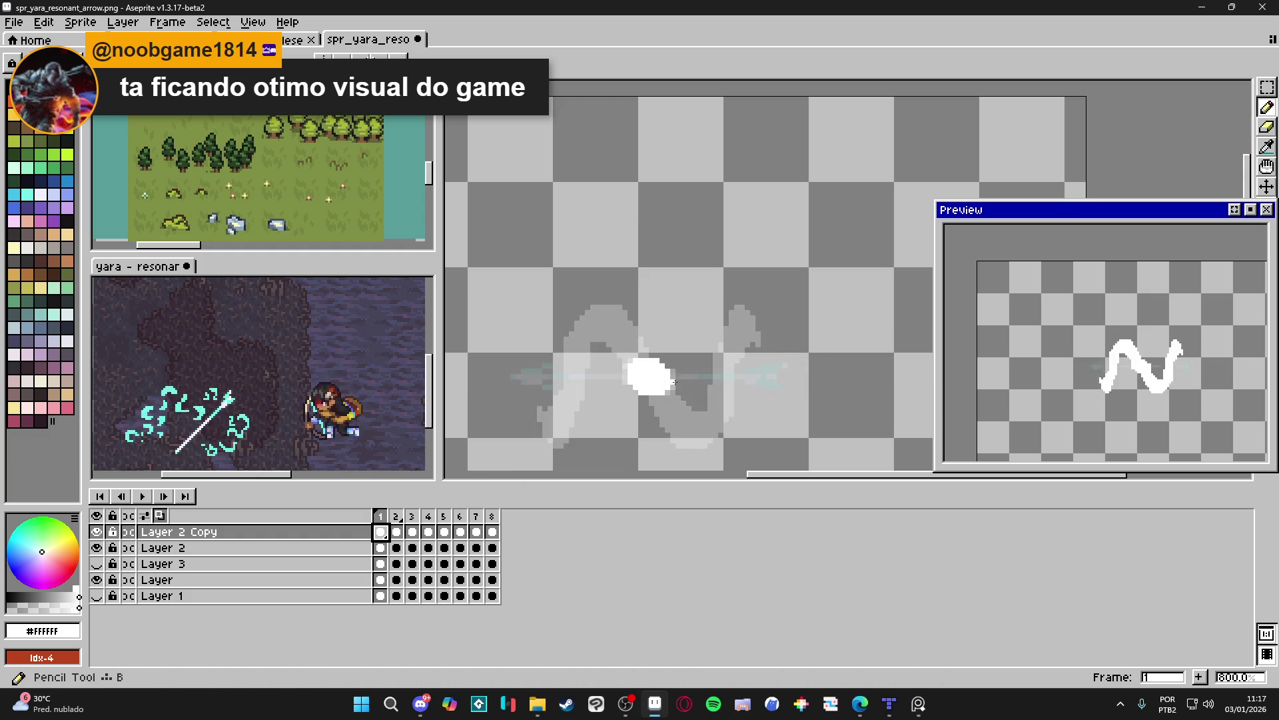
pyautogui.press('Right')
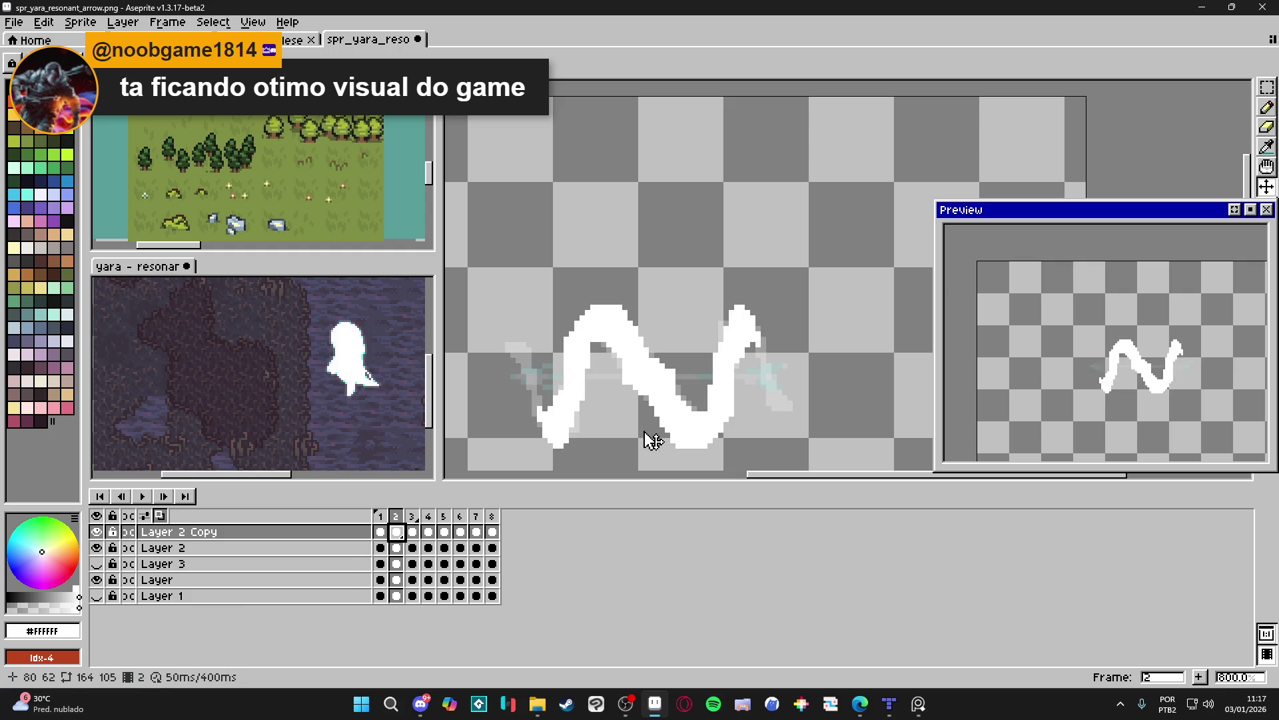
pyautogui.keyDown('ctrl'); pyautogui.click(632, 391); pyautogui.keyUp('ctrl')
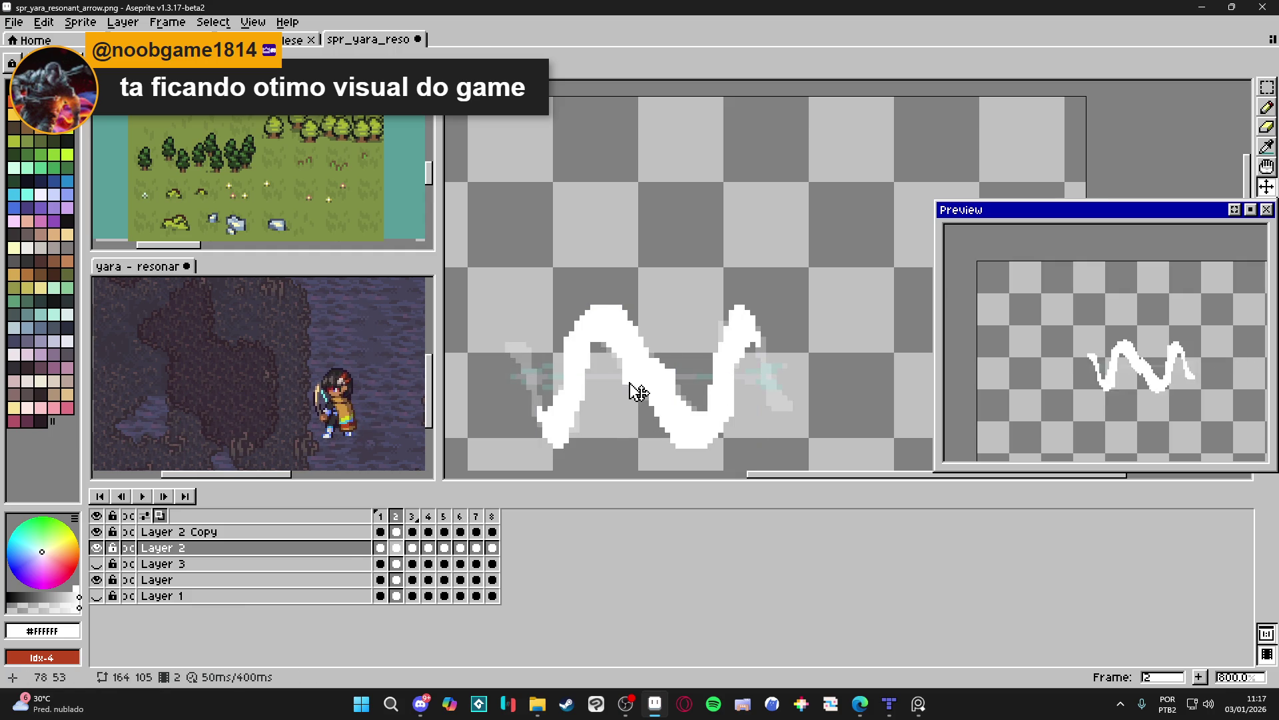
pyautogui.press('e')
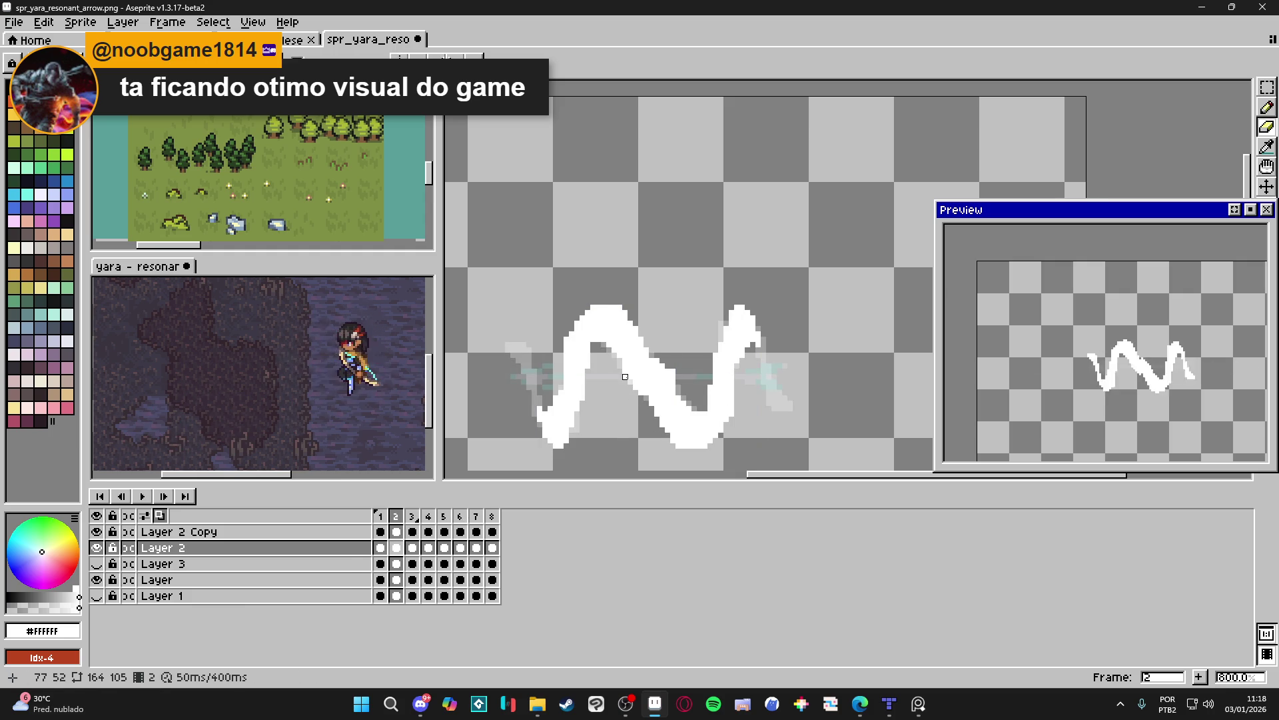
pyautogui.keyDown('ctrl'); pyautogui.click(680, 382); pyautogui.keyUp('ctrl')
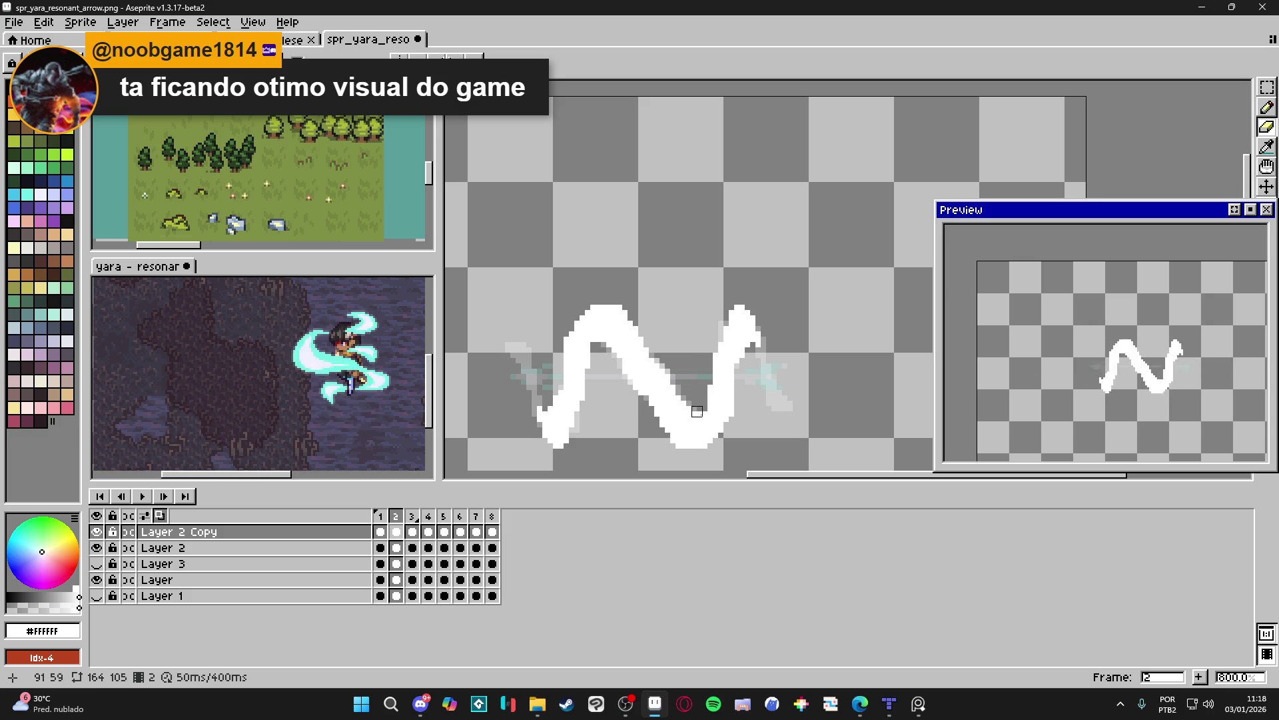
pyautogui.click(412, 531)
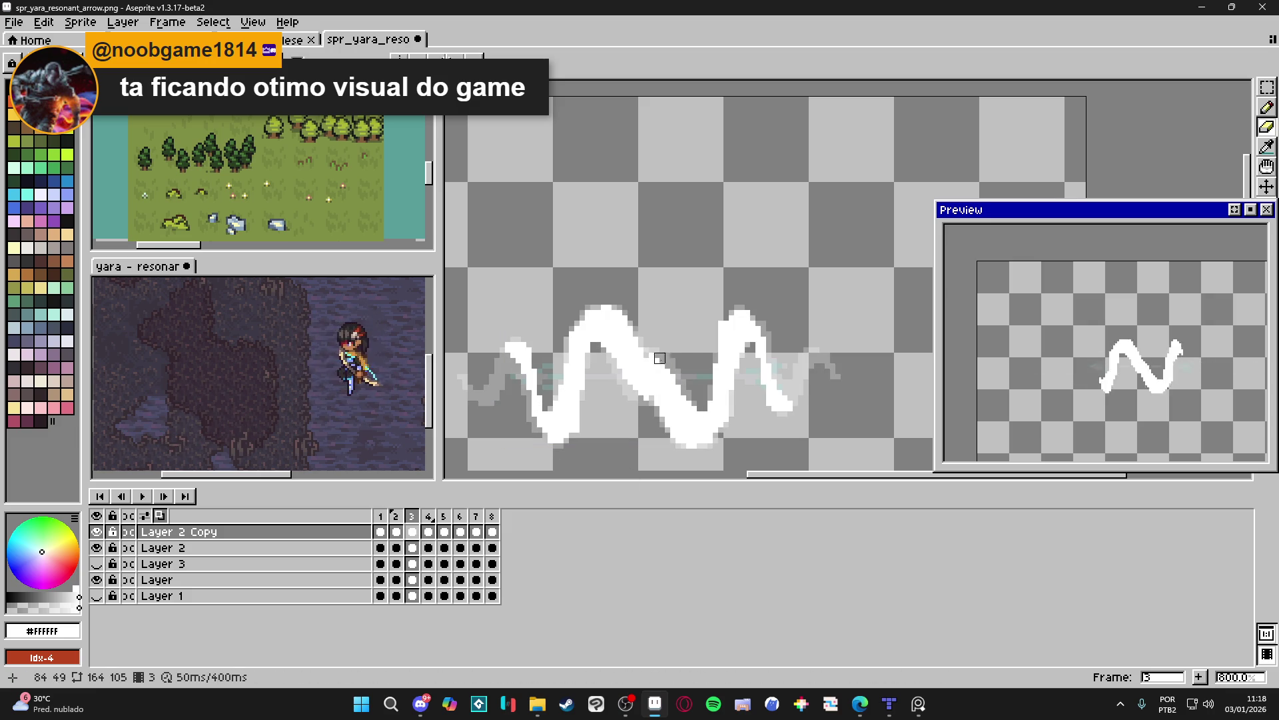
# Merge Layer 2 Copy down into Layer 2 and check frame 4.
pyautogui.rightClick(357, 543)
pyautogui.click(383, 624)
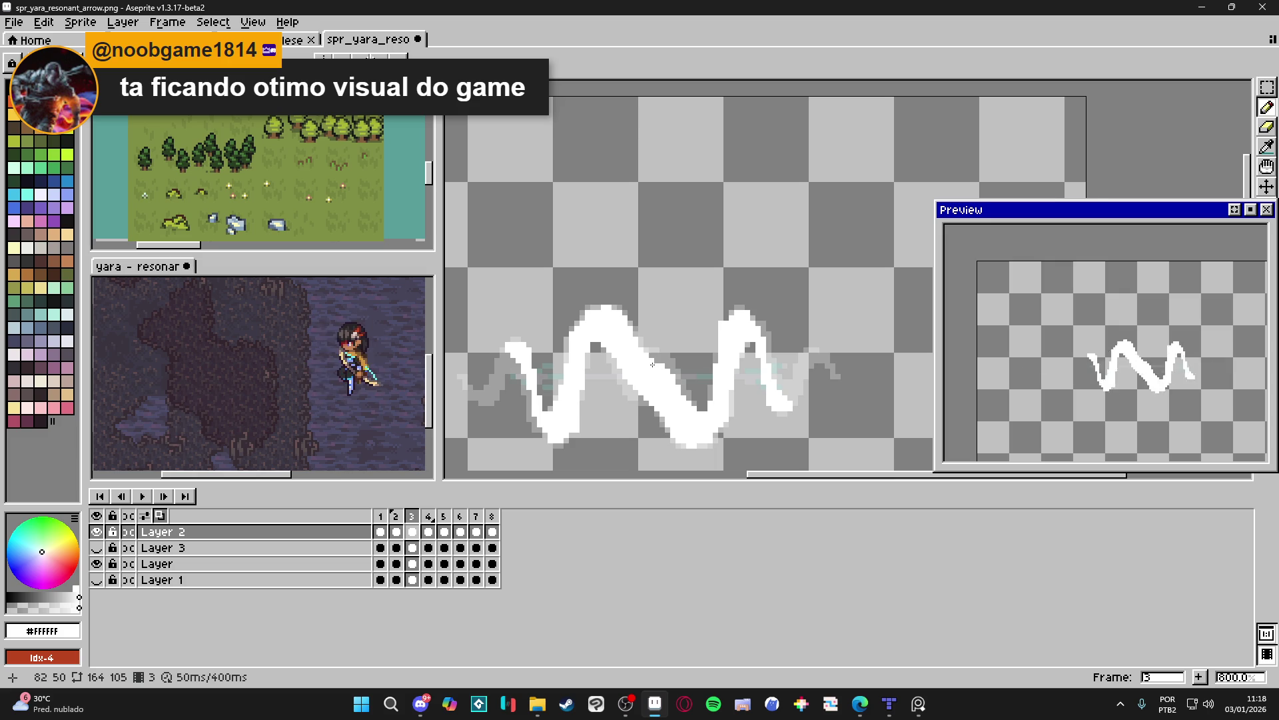
pyautogui.press('.')
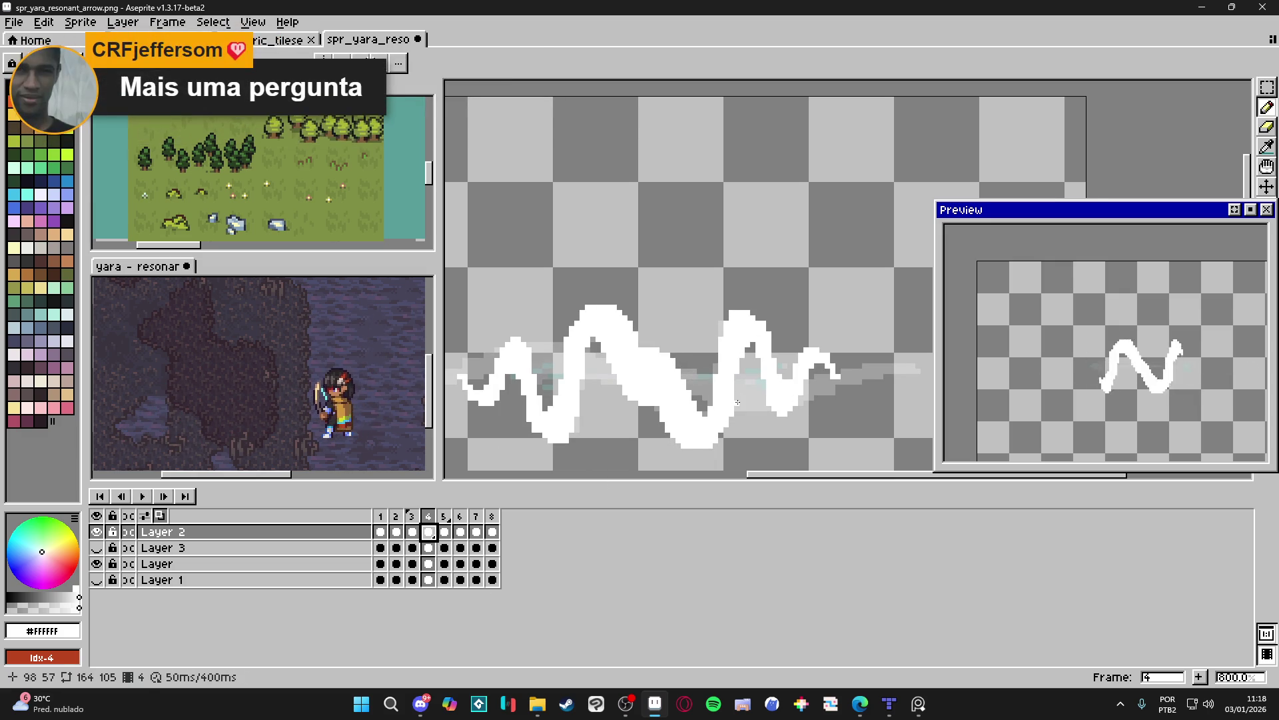
# Toggle Layer 3 and the layer named Layer, comparing their cels around frame 6.
pyautogui.click(97, 549)
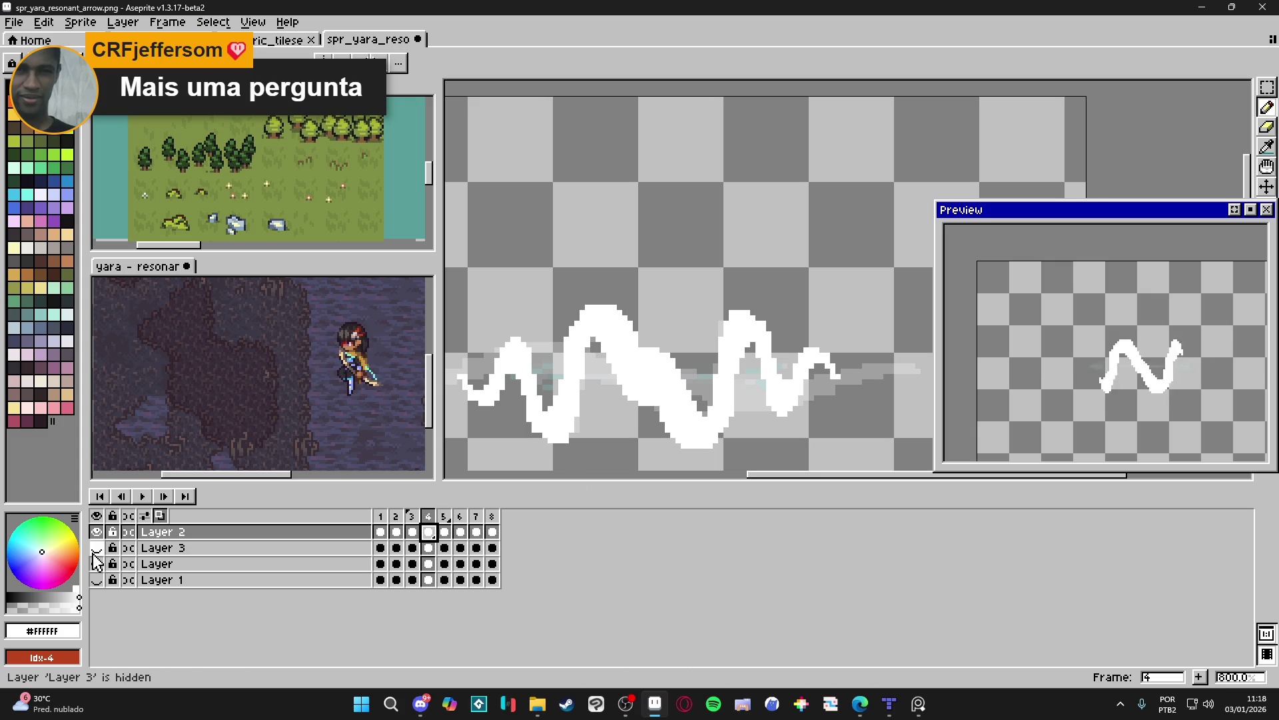
pyautogui.click(97, 563)
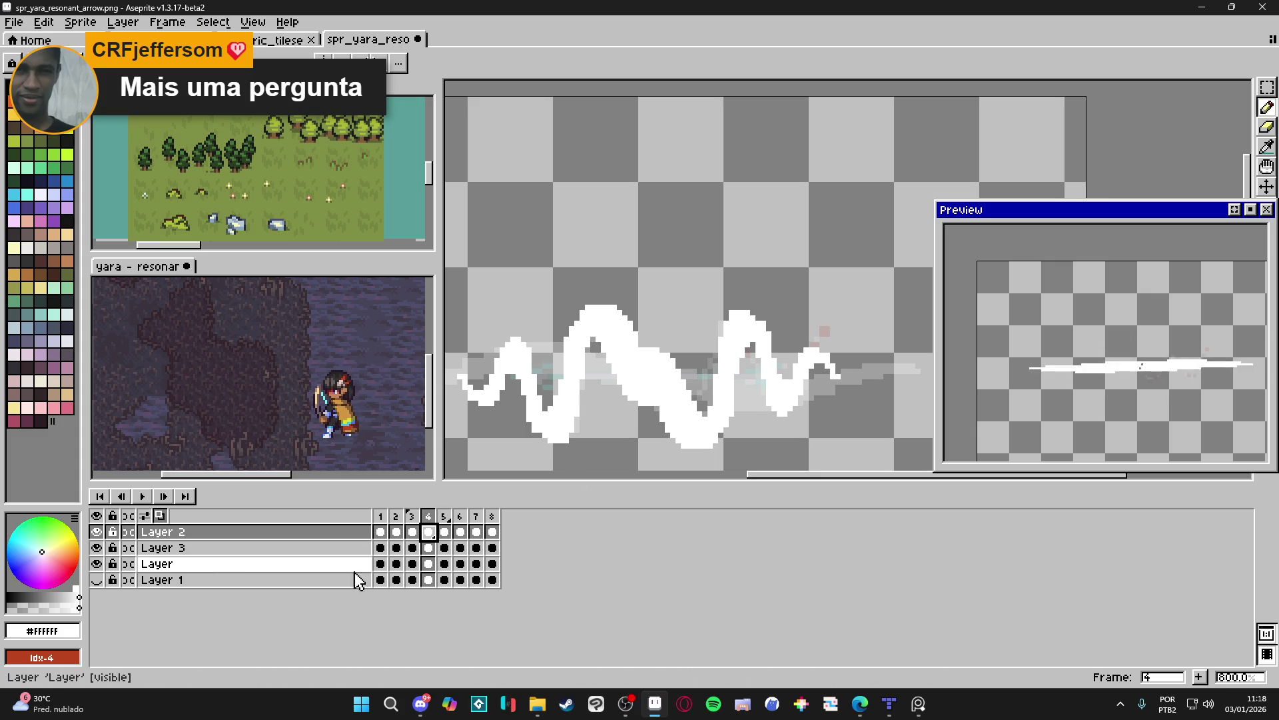
pyautogui.click(447, 549)
pyautogui.click(461, 548)
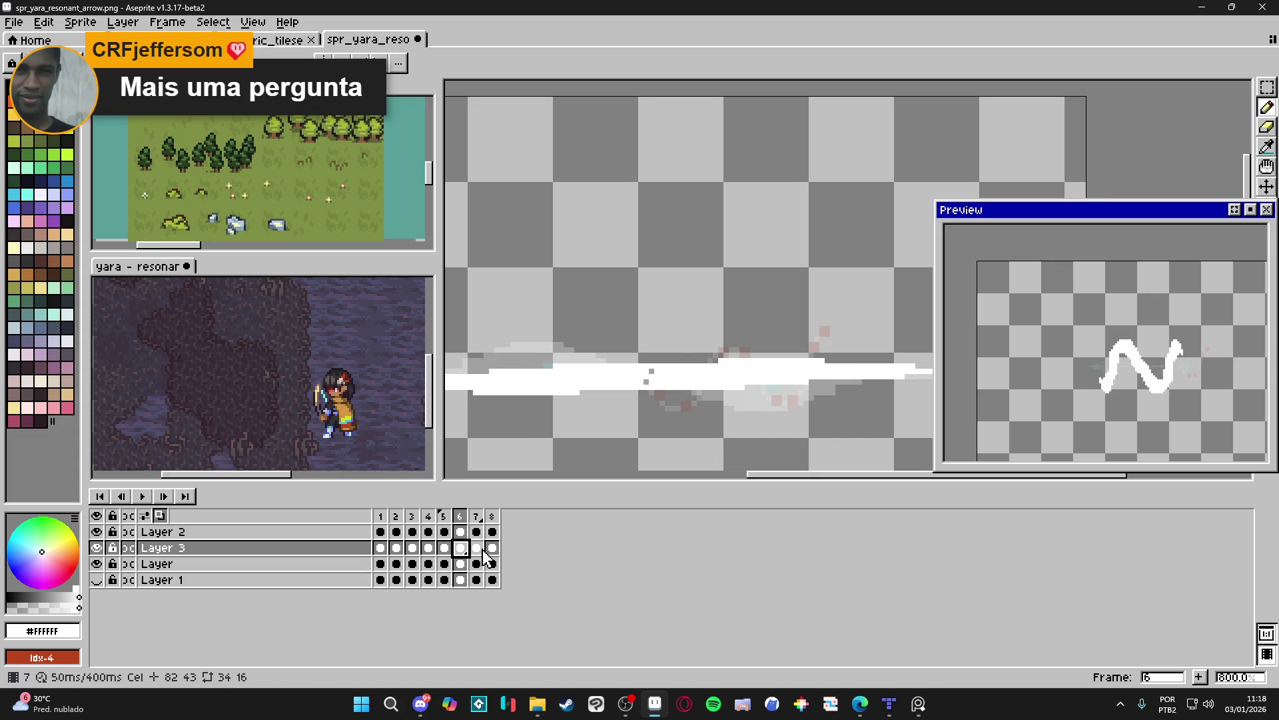
pyautogui.click(97, 547)
pyautogui.click(96, 563)
pyautogui.click(97, 565)
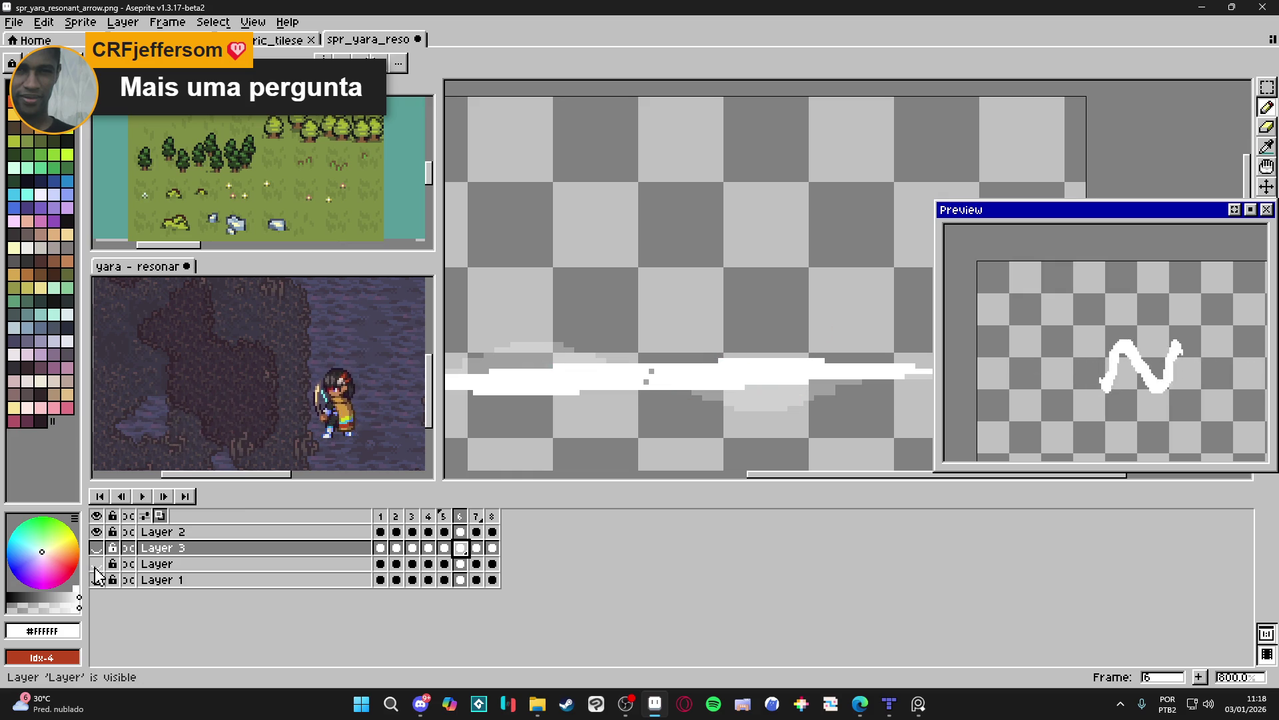
pyautogui.moveTo(445, 564); pyautogui.dragTo(386, 570)
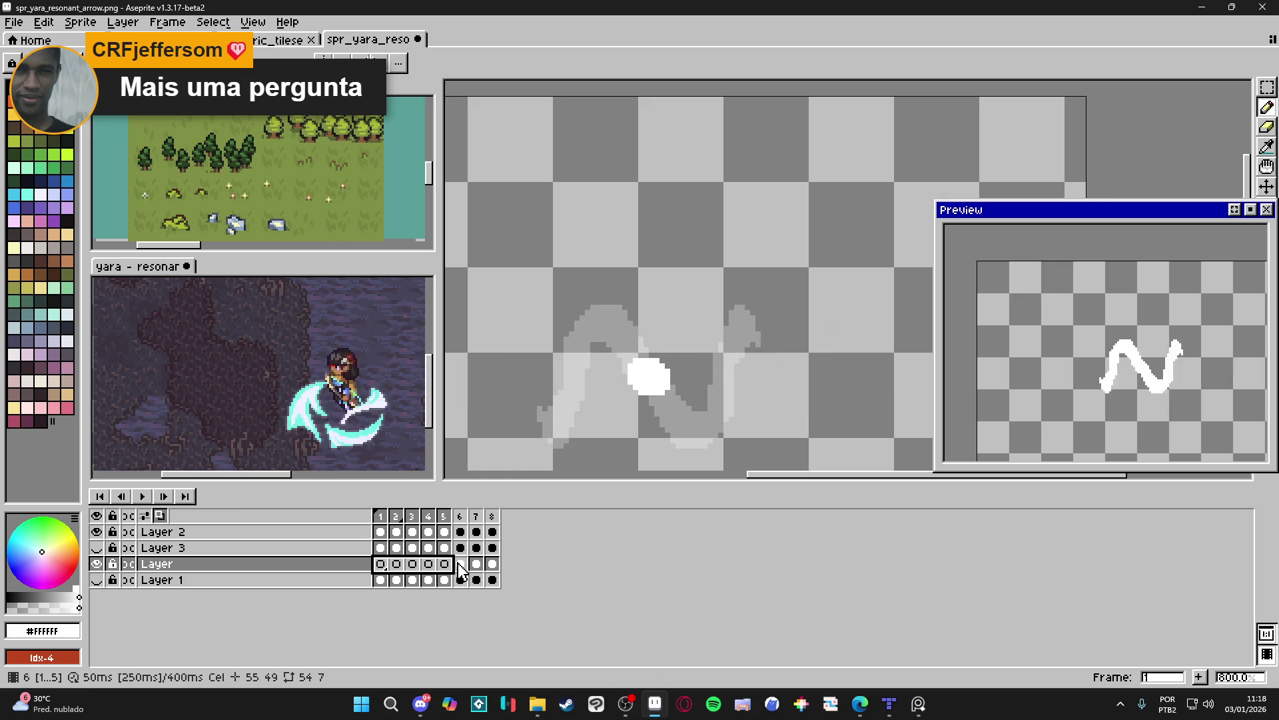
pyautogui.click(459, 564)
pyautogui.click(210, 569)
# Set the layer named Layer's opacity to 100% in Layer Properties, then view frame 8.
pyautogui.doubleClick(210, 573)
pyautogui.moveTo(253, 280); pyautogui.dragTo(294, 291)
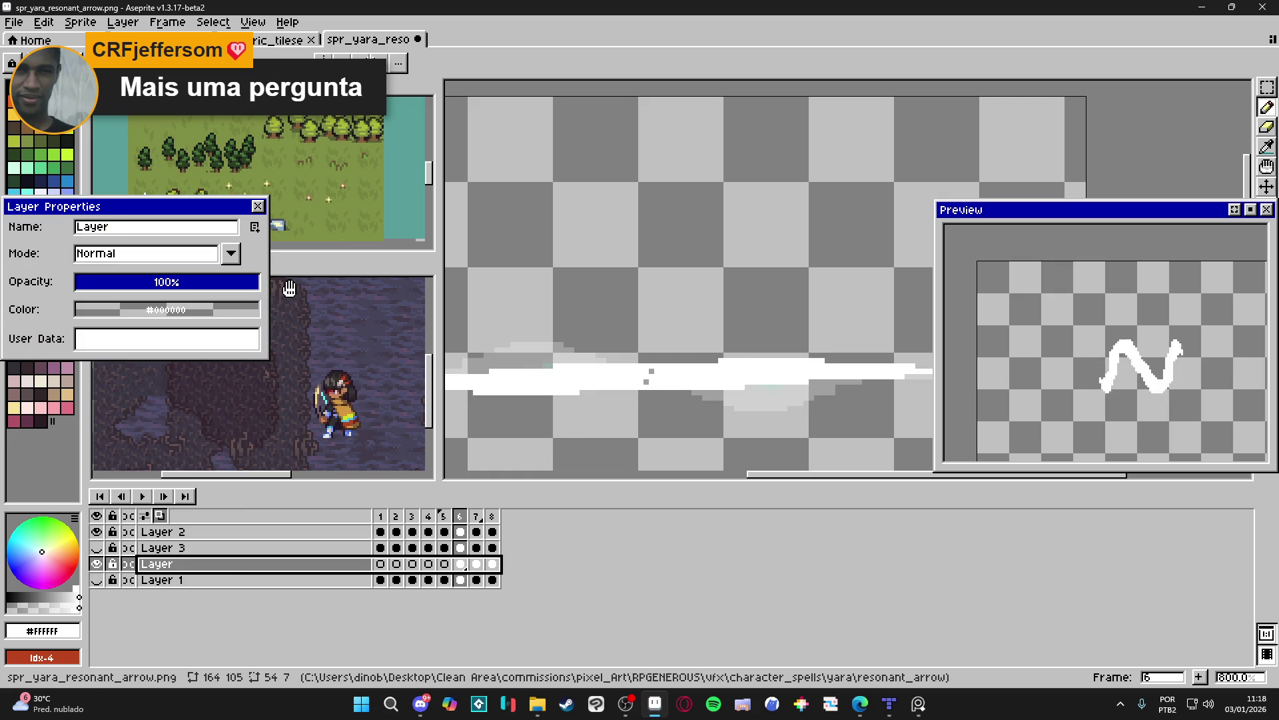
pyautogui.click(267, 212)
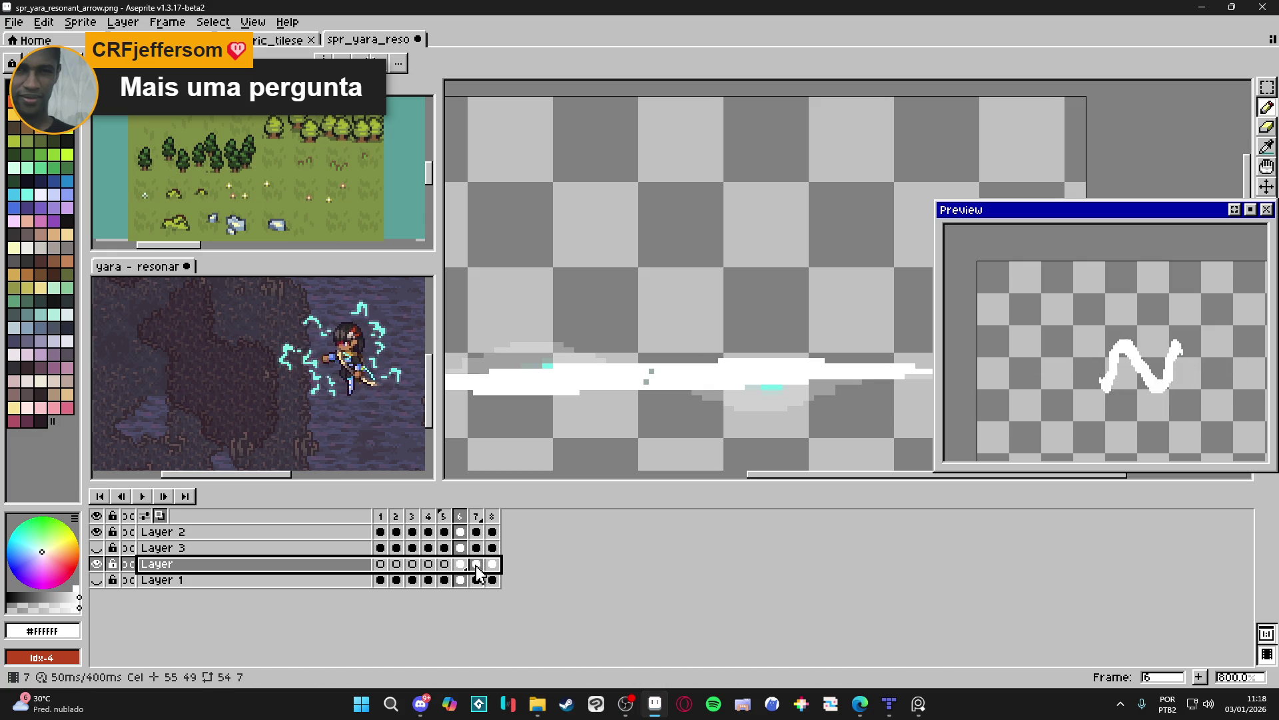
pyautogui.click(493, 565)
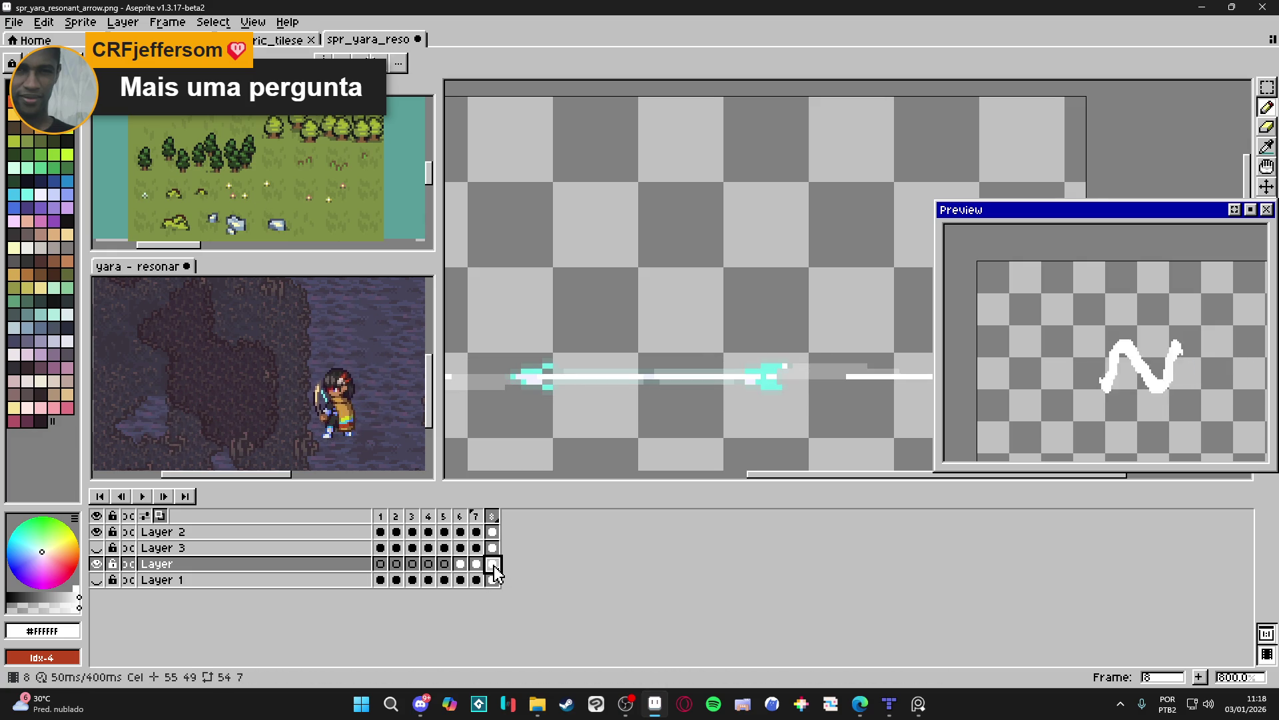
# Add a new frame 9 after frame 8.
pyautogui.click(492, 516)
pyautogui.click(1199, 676)
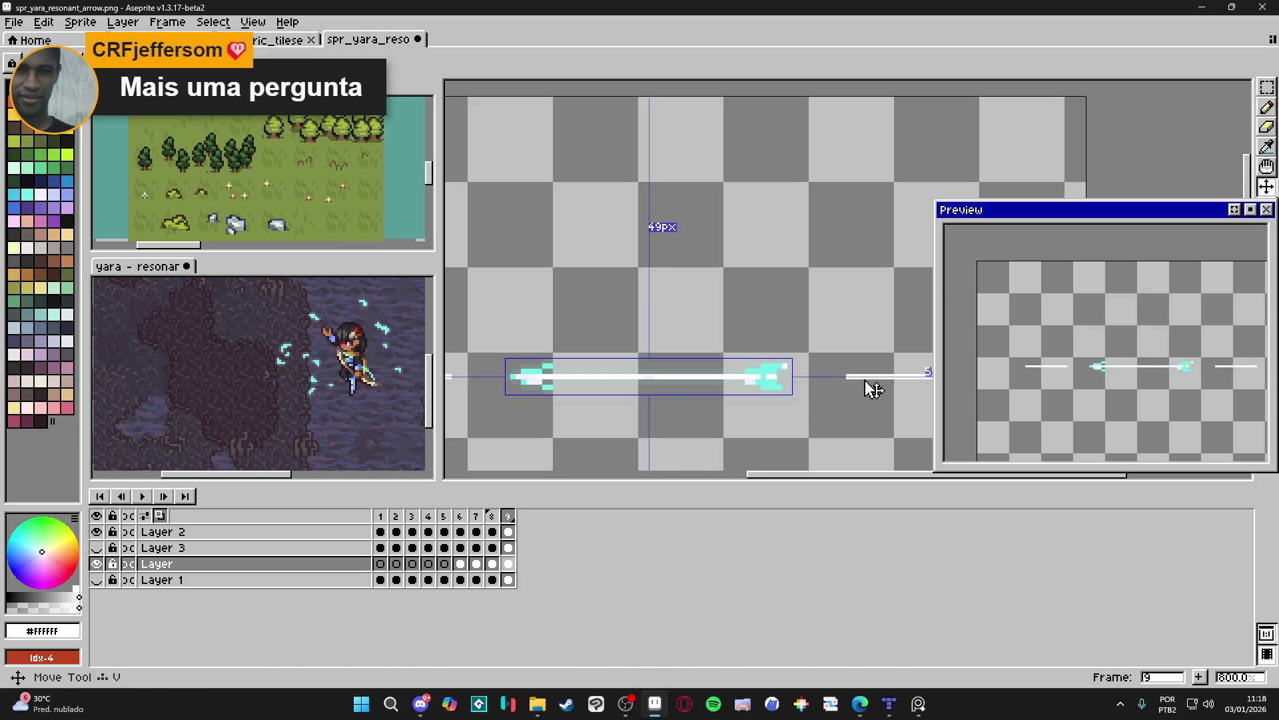
pyautogui.click(509, 533)
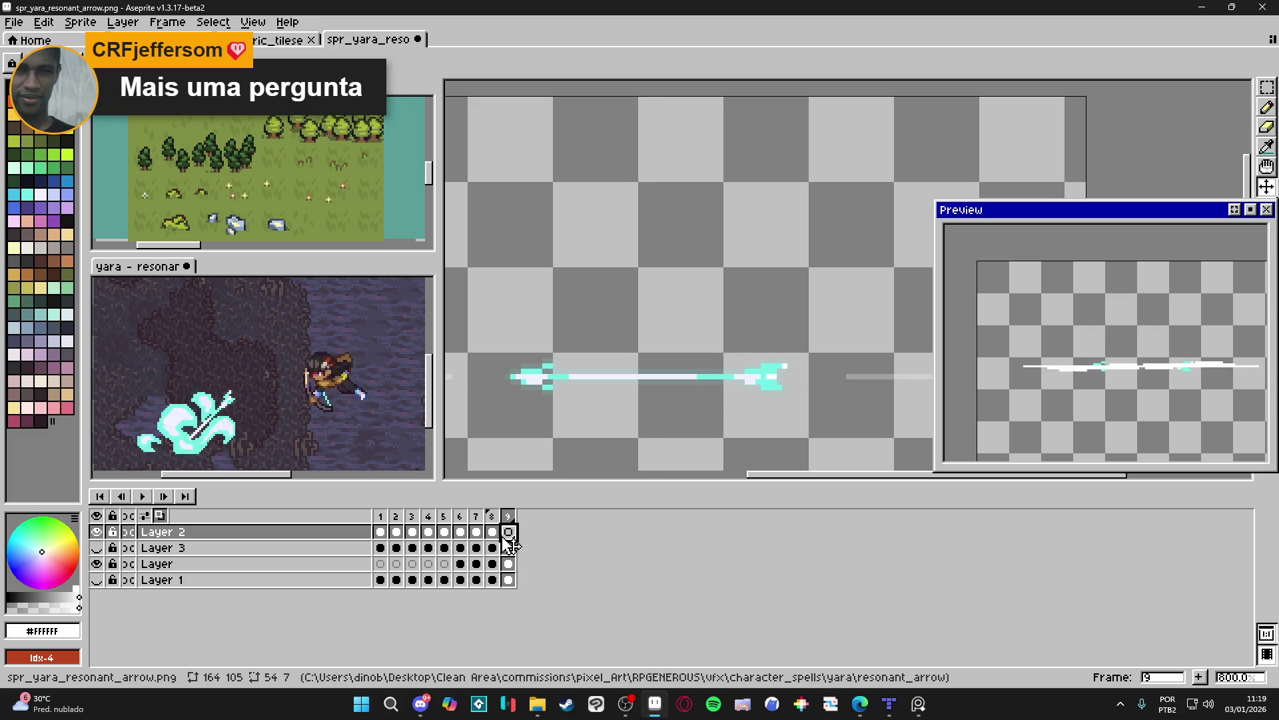
# Give frame 9 a 2000 ms duration and show the dark purple background layer.
pyautogui.doubleClick(508, 516)
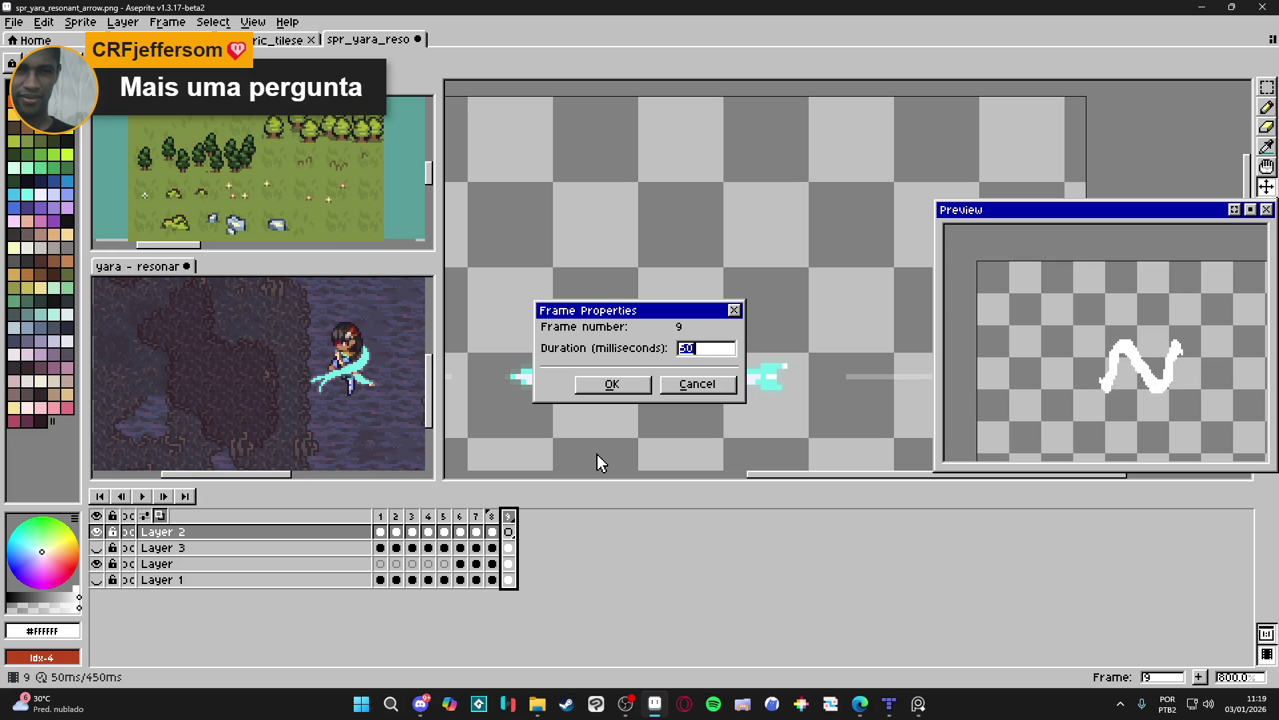
pyautogui.write('2000')
pyautogui.press('Return')
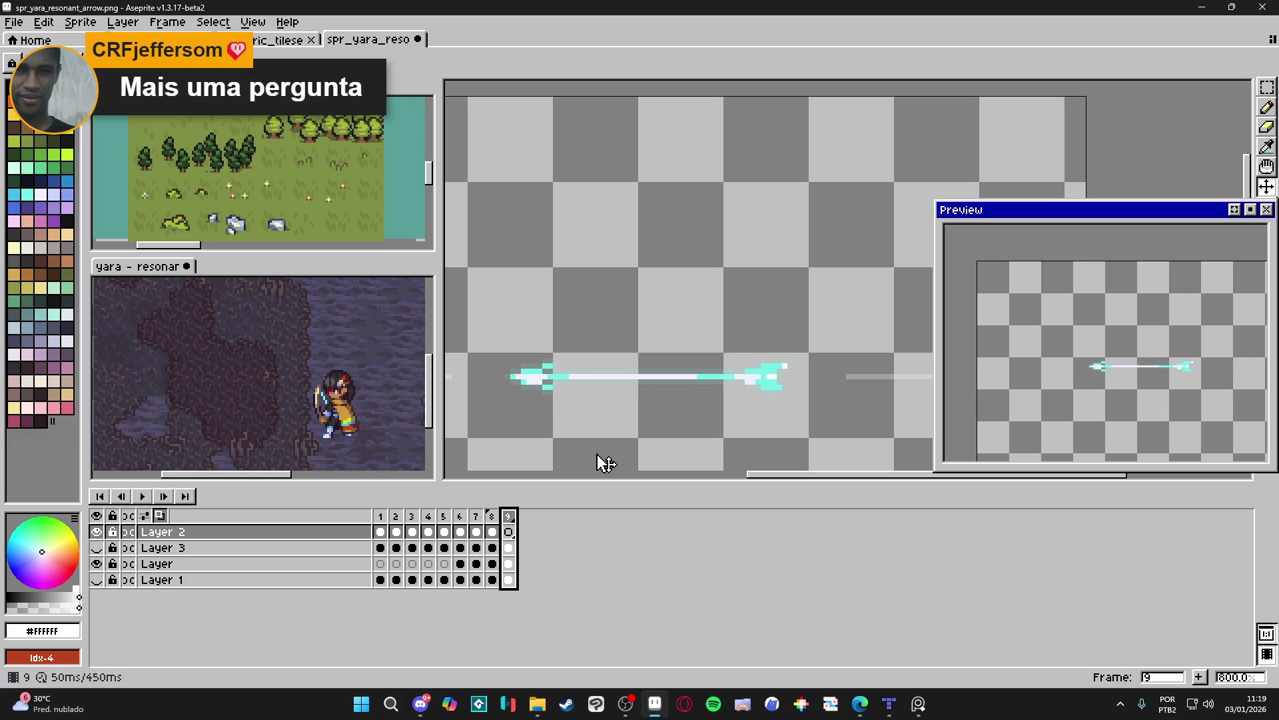
pyautogui.click(96, 579)
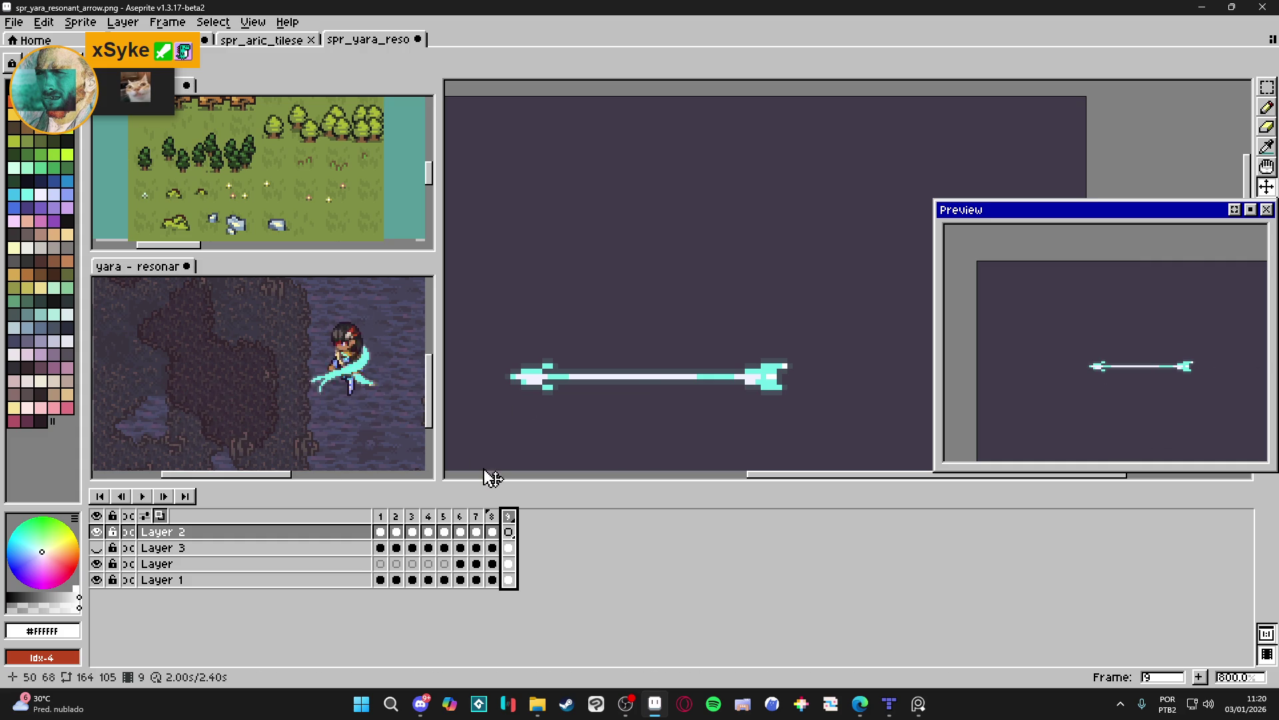
pyautogui.moveTo(492, 531); pyautogui.dragTo(400, 536)
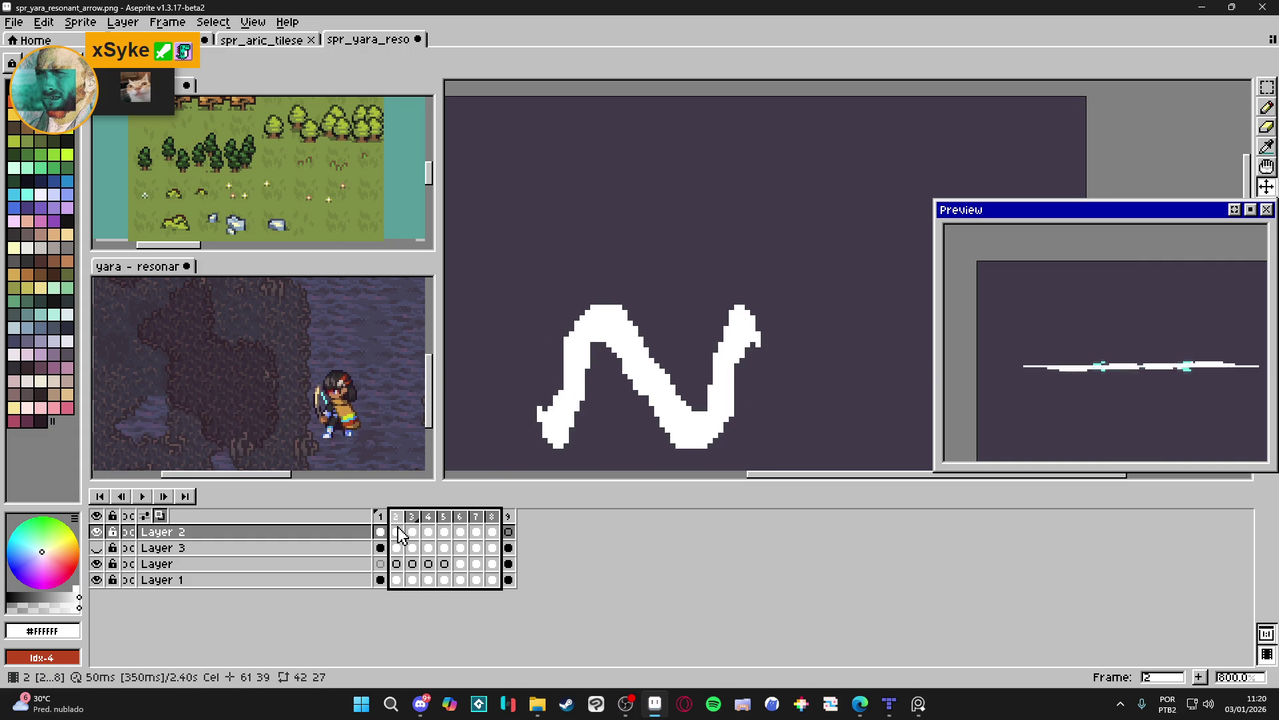
# Review frames 4–7, then delete frames 2 through 8 across all layers.
pyautogui.click(428, 532)
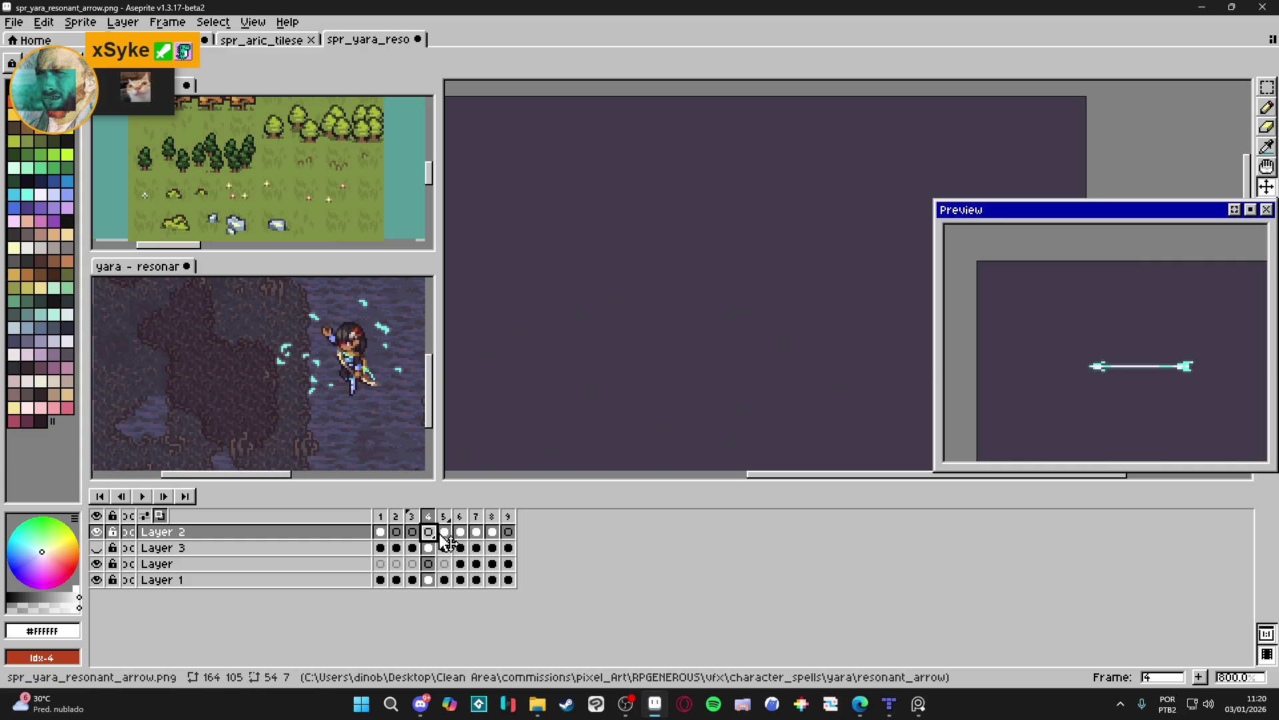
pyautogui.click(444, 531)
pyautogui.click(461, 531)
pyautogui.click(477, 532)
pyautogui.moveTo(491, 533); pyautogui.dragTo(404, 527)
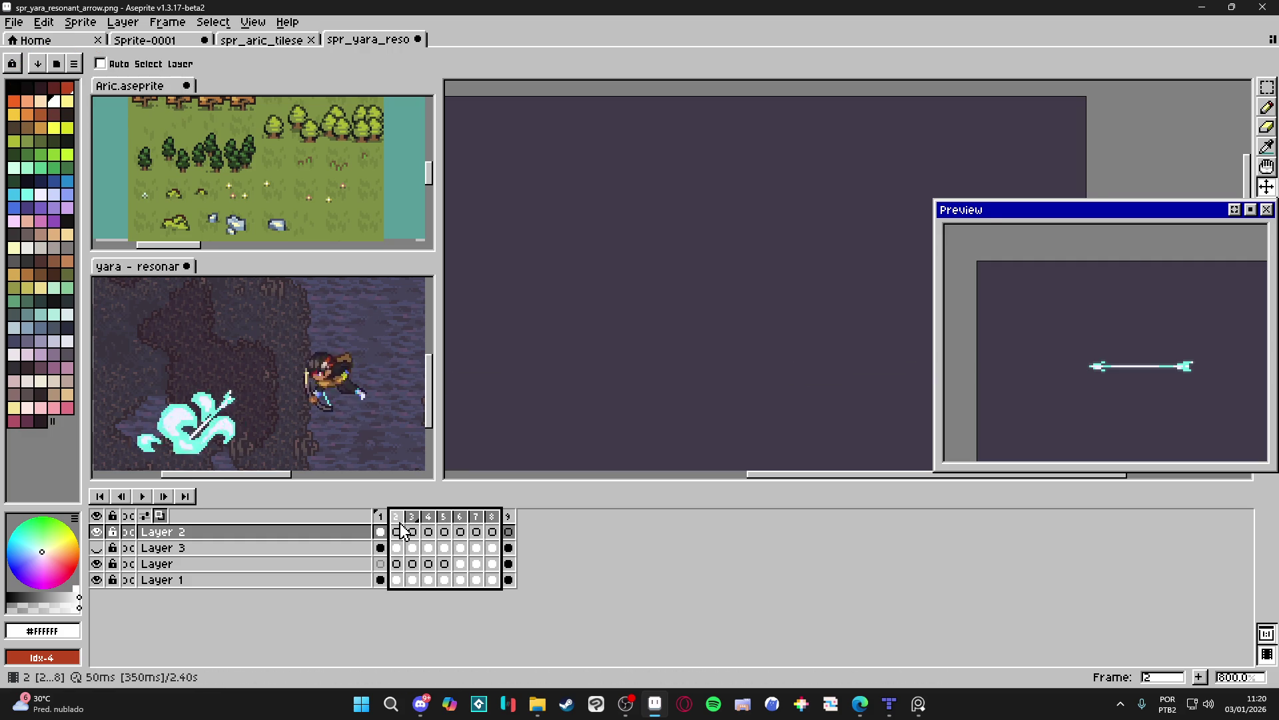
pyautogui.hotkey('alt', 'c')
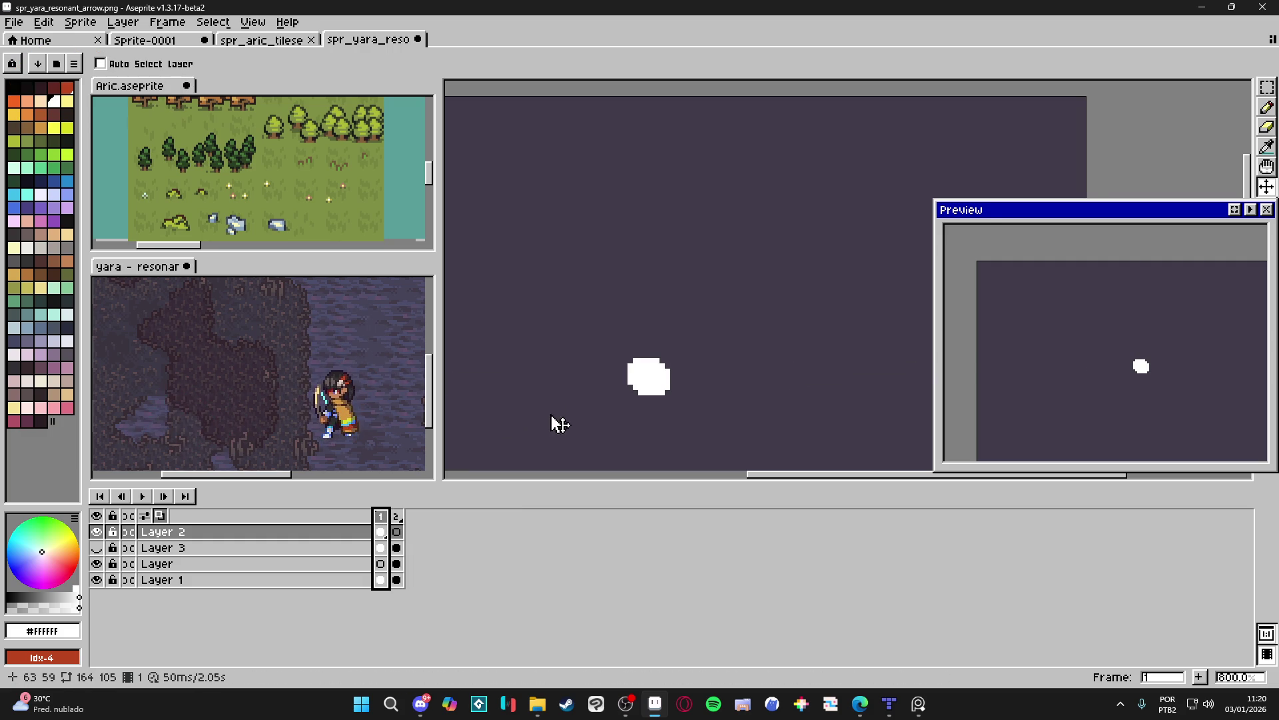
# Save the two-frame sprite with Ctrl+S and play it back.
pyautogui.moveTo(594, 395); pyautogui.dragTo(609, 395)
pyautogui.hotkey('ctrl', 's')
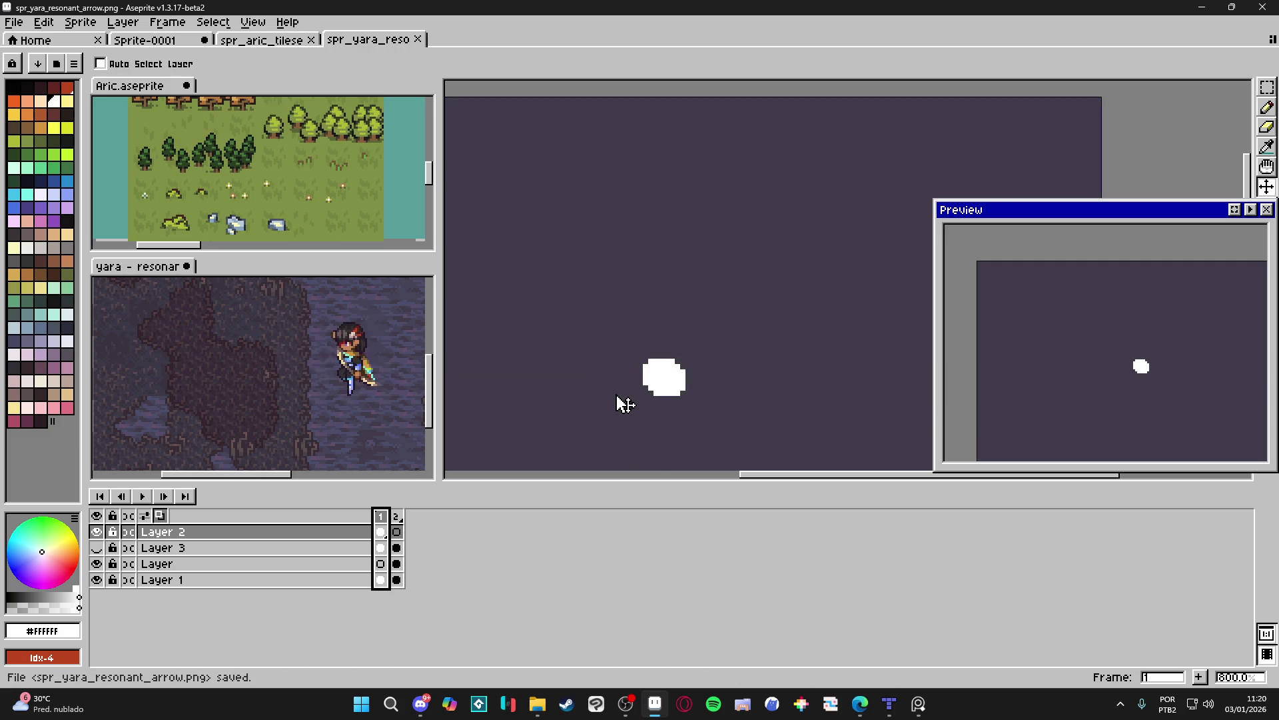
pyautogui.click(398, 517)
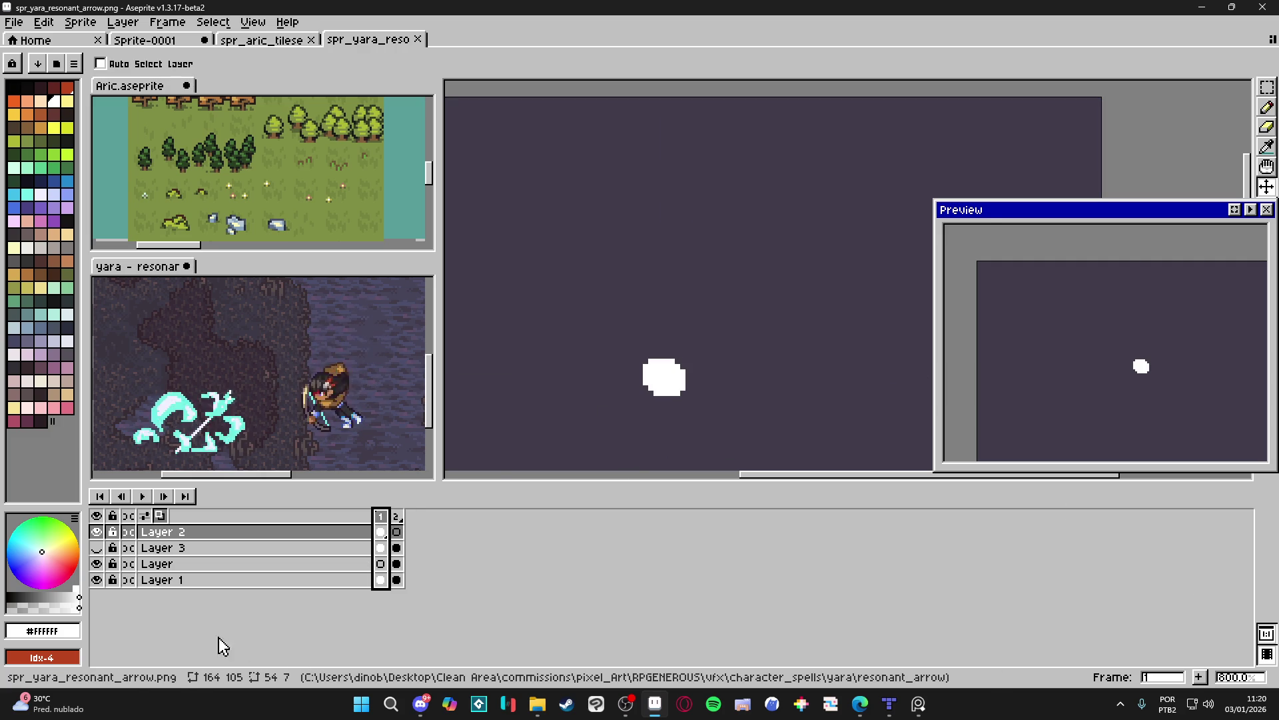
# Play back the animation and insert a new frame after frame 1.
pyautogui.click(96, 548)
pyautogui.click(97, 548)
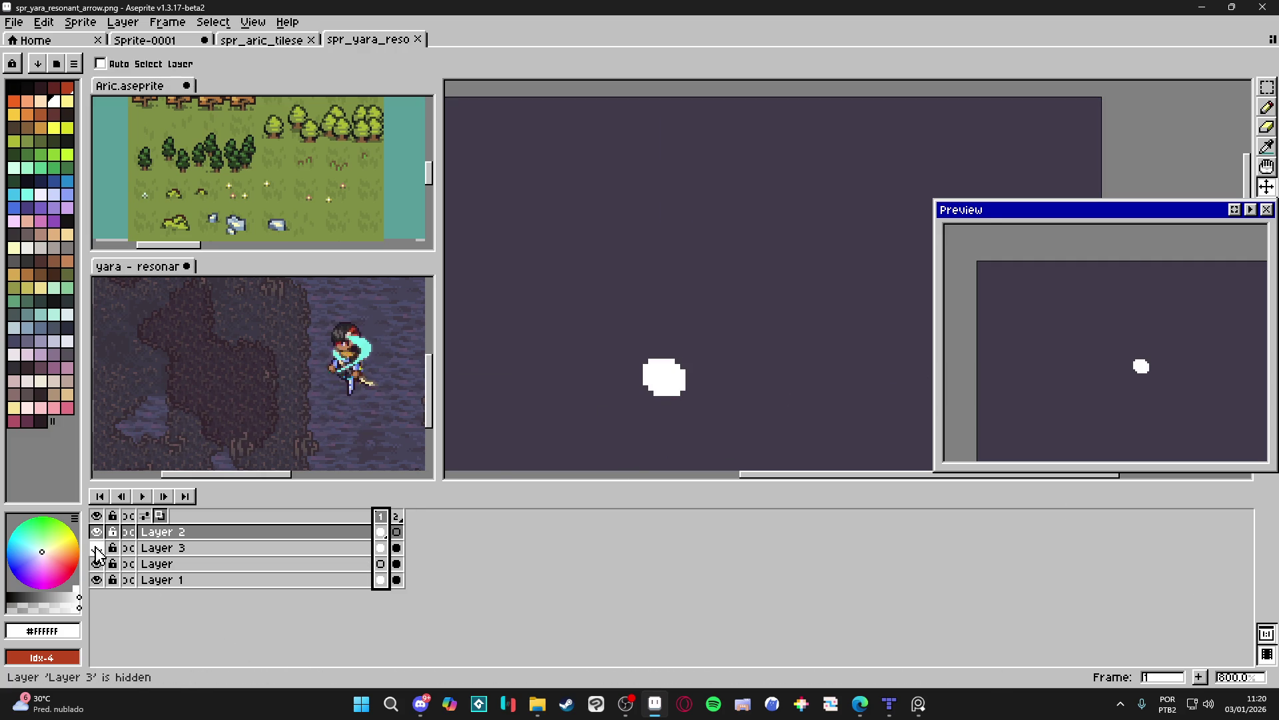
pyautogui.click(397, 518)
pyautogui.click(381, 517)
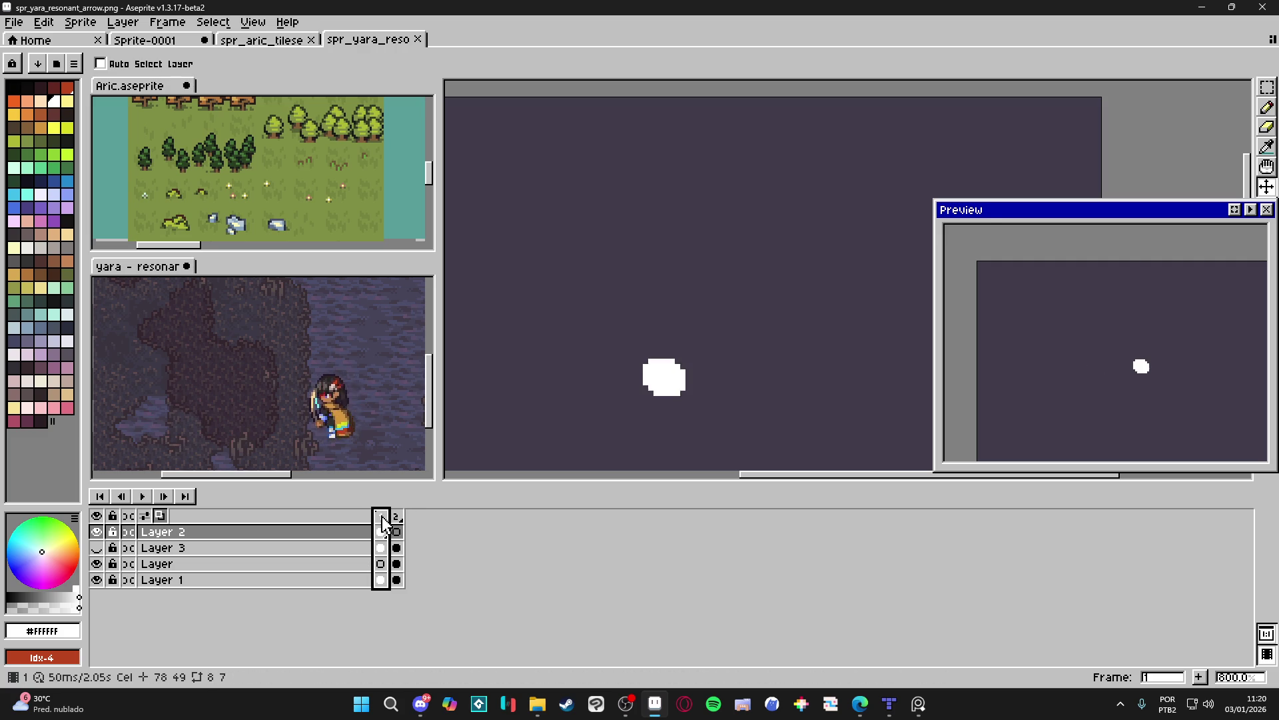
pyautogui.click(1200, 676)
# Toggle Layer 3's squiggly trail on and off to compare the frames.
pyautogui.click(104, 550)
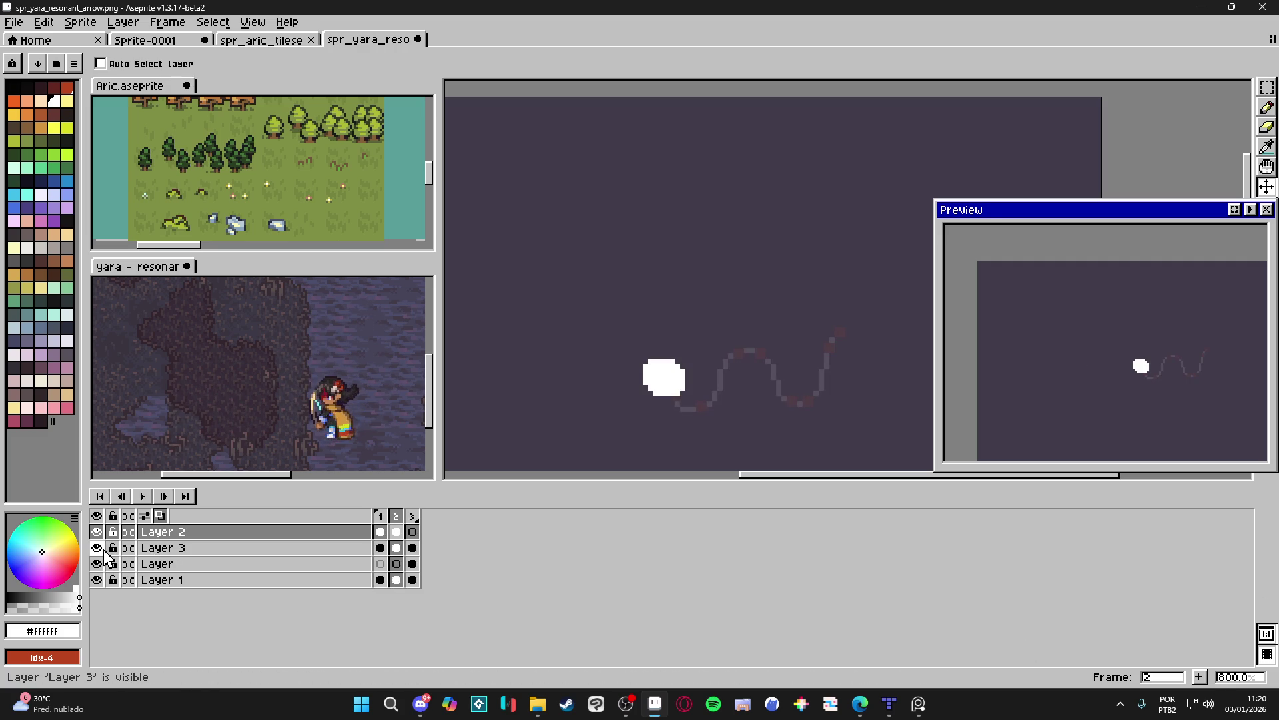
pyautogui.click(104, 551)
pyautogui.click(104, 551)
pyautogui.click(104, 551)
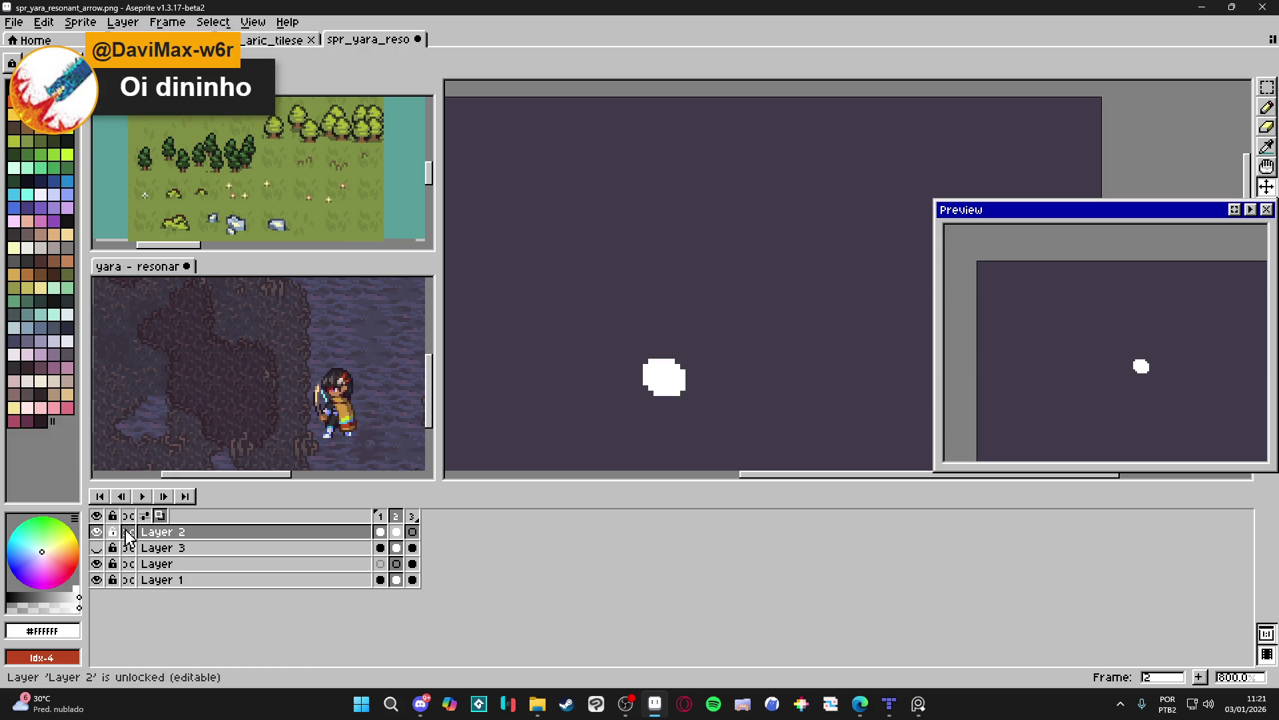
pyautogui.click(97, 548)
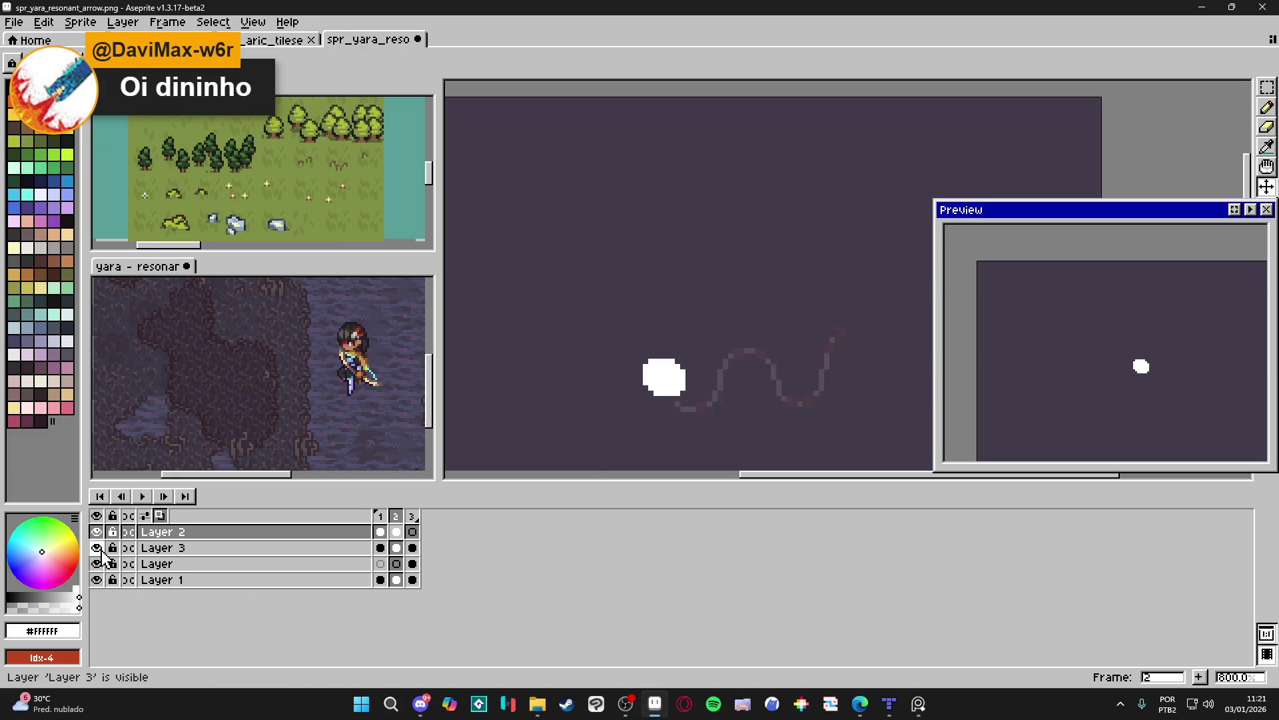
pyautogui.click(97, 548)
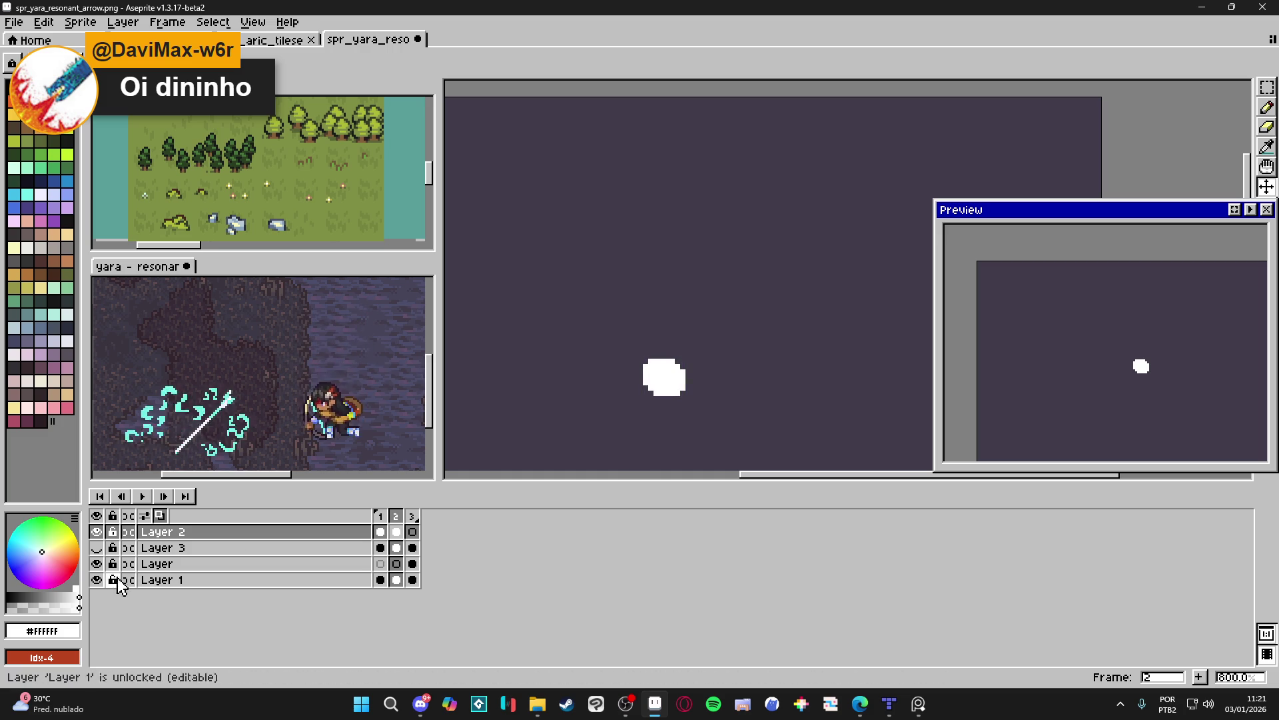
pyautogui.click(97, 548)
pyautogui.click(97, 548)
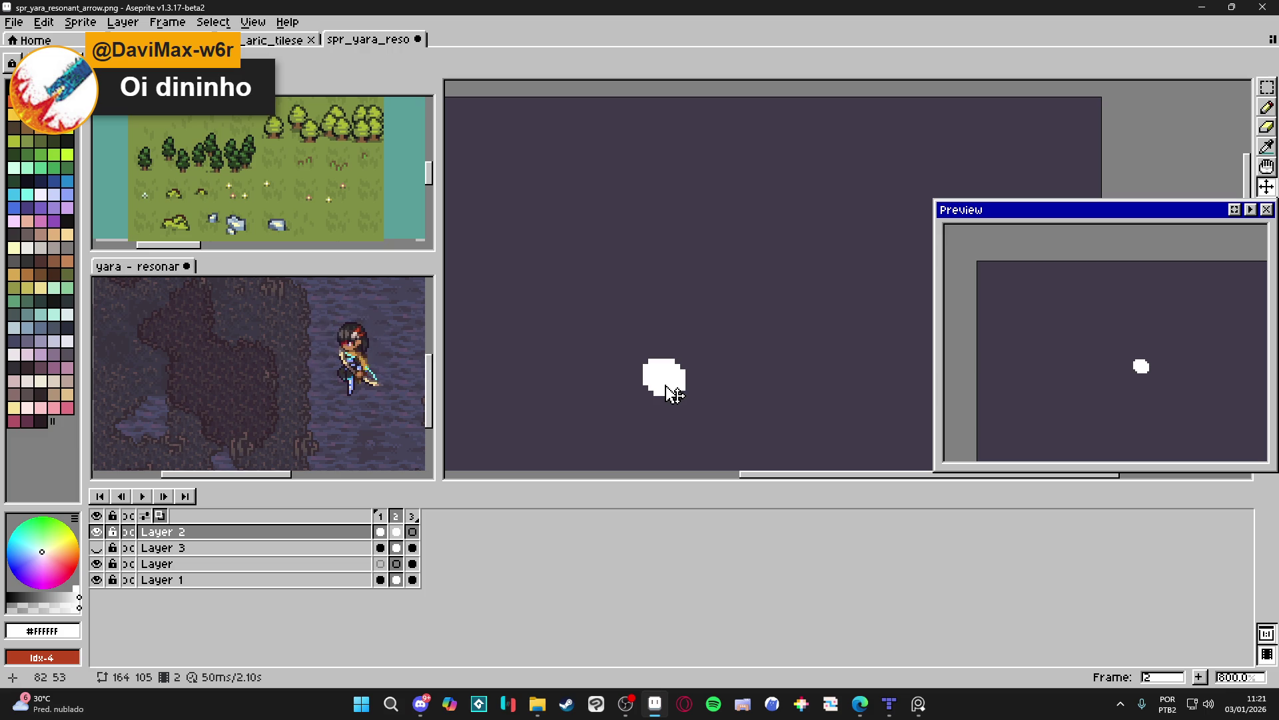
# Place the arrow Layer's cel across frames 1 and 2, flipping between them to check.
pyautogui.click(380, 516)
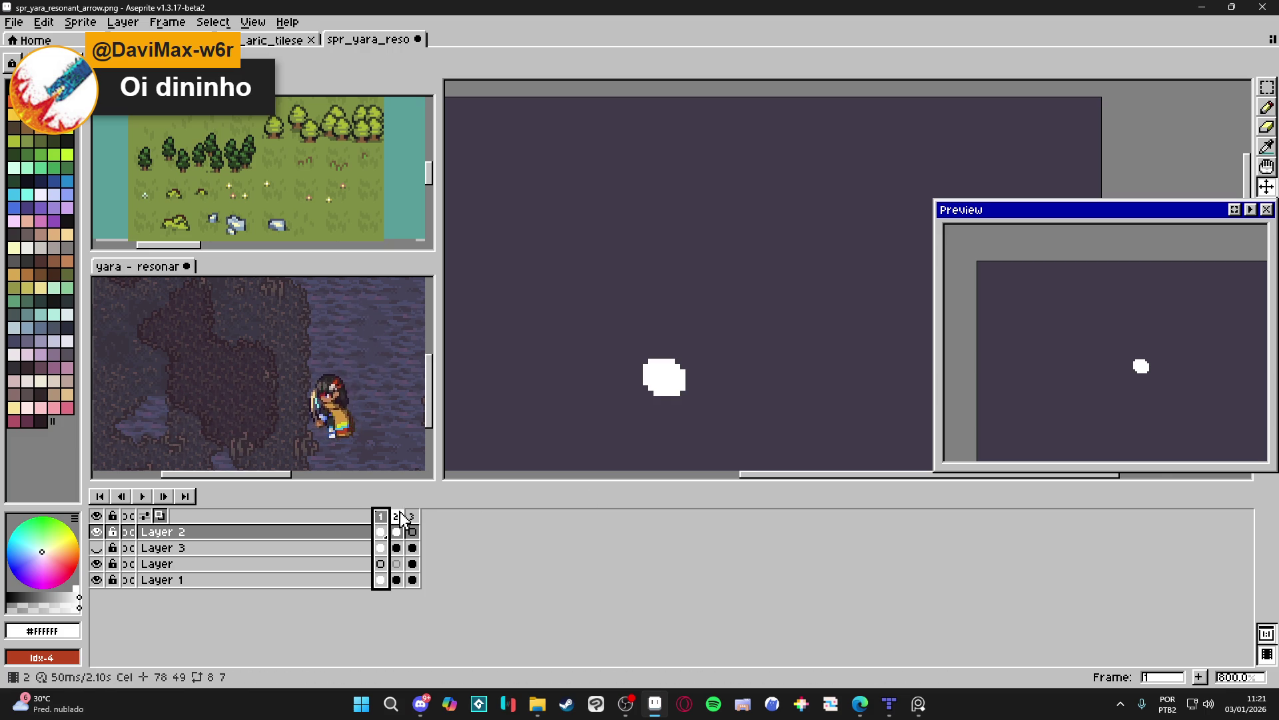
pyautogui.scroll(-2, 645, 420)
pyautogui.click(97, 547)
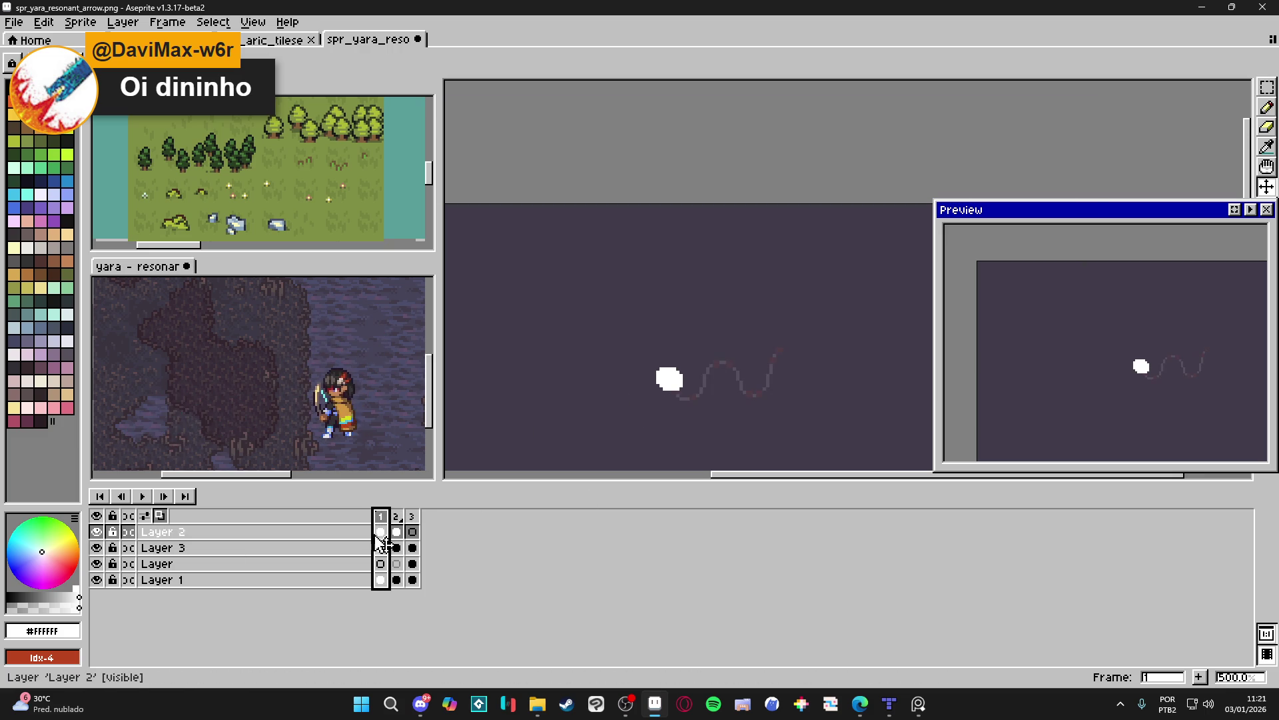
pyautogui.click(380, 564)
pyautogui.click(411, 570)
pyautogui.click(381, 564)
pyautogui.click(397, 564)
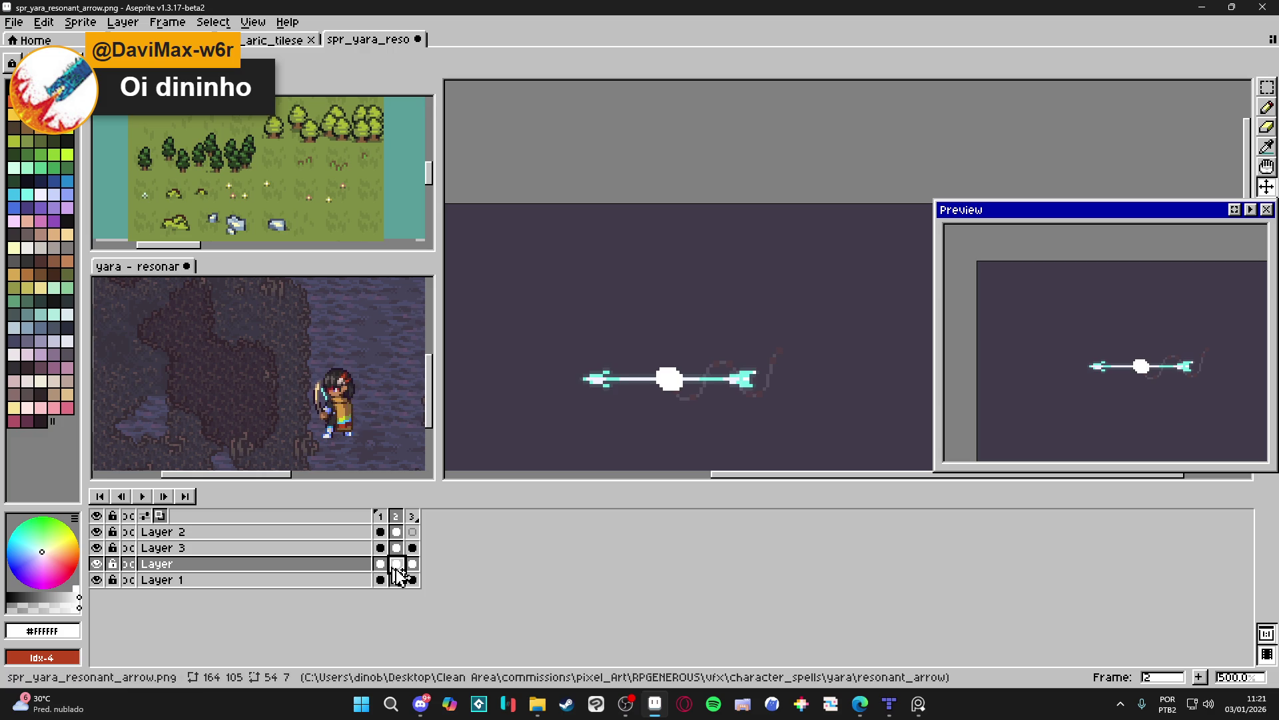
pyautogui.click(97, 547)
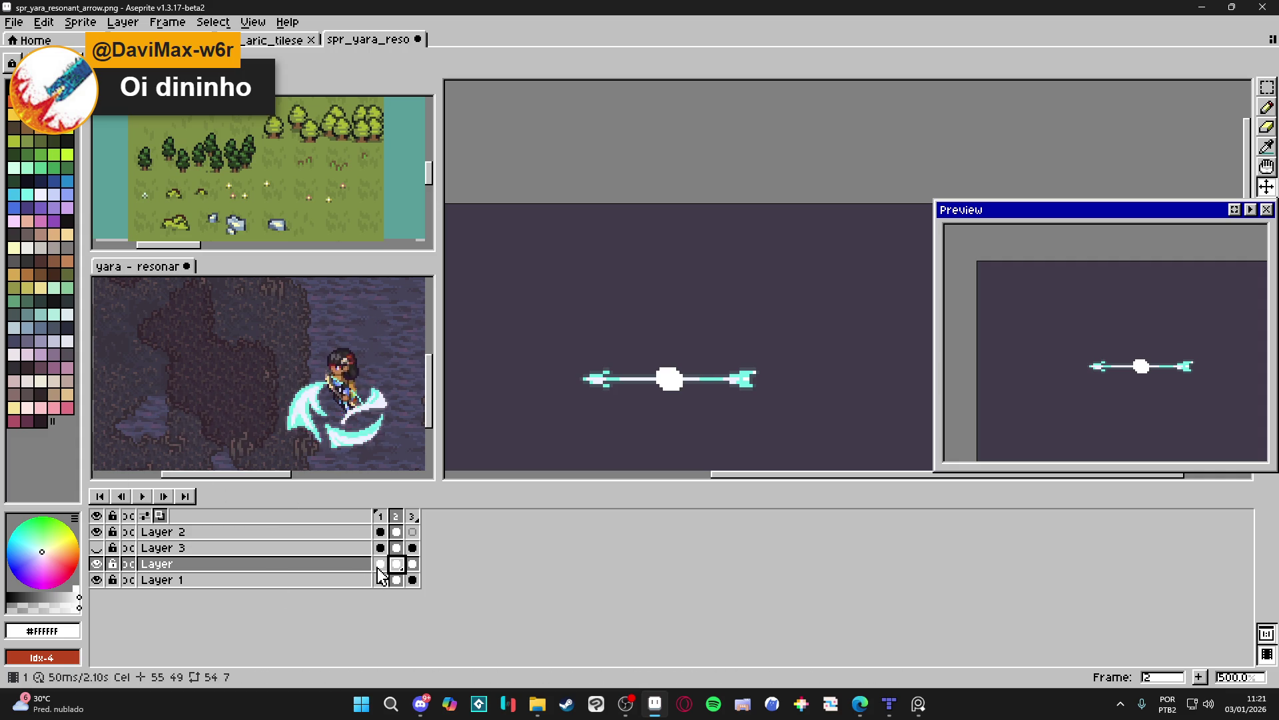
pyautogui.press('Left')
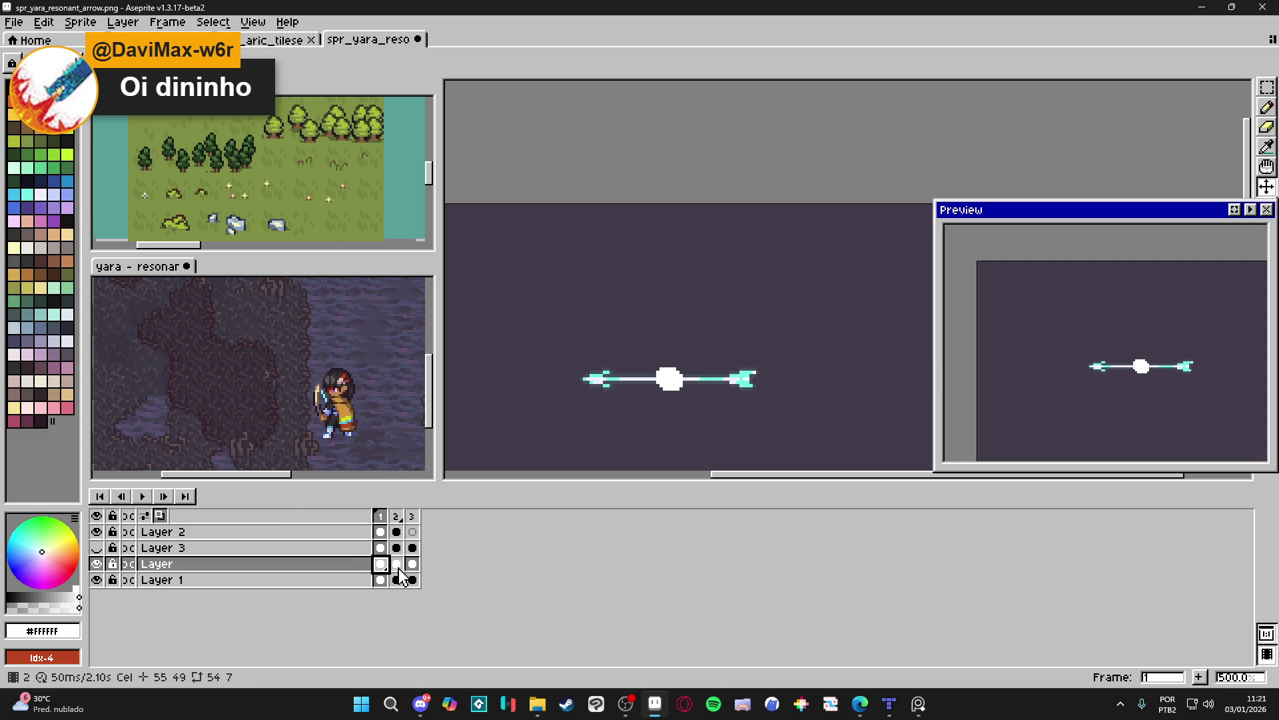
pyautogui.click(396, 564)
pyautogui.press('Left')
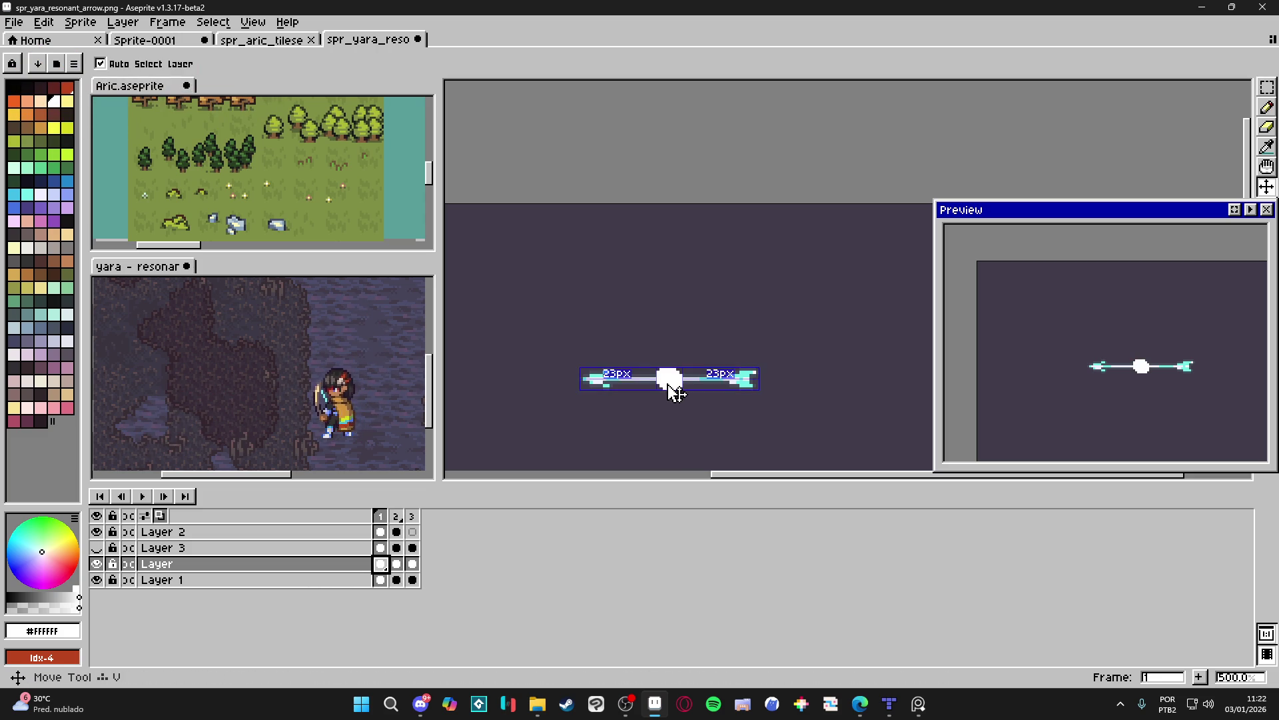
# On Layer 2, erase the white orb at the arrow's centre on frames 1 and 2.
pyautogui.press('Up')
pyautogui.click(97, 532)
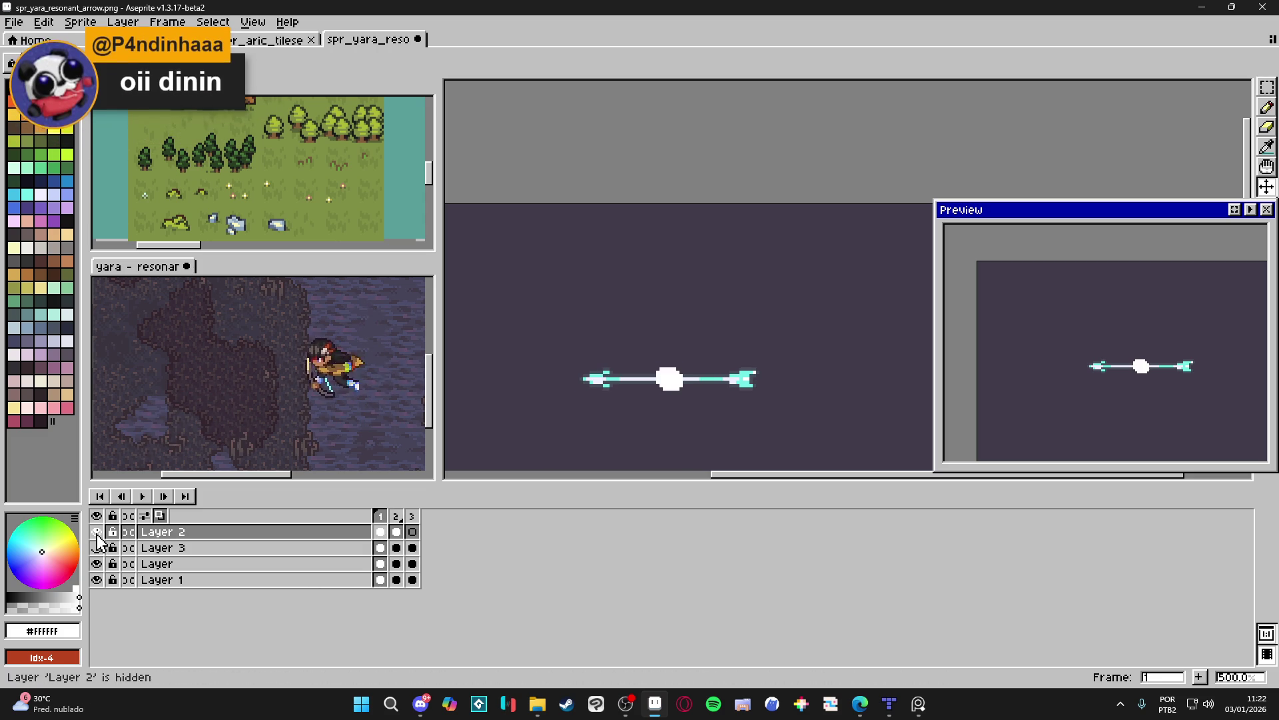
pyautogui.click(98, 533)
pyautogui.press('e')
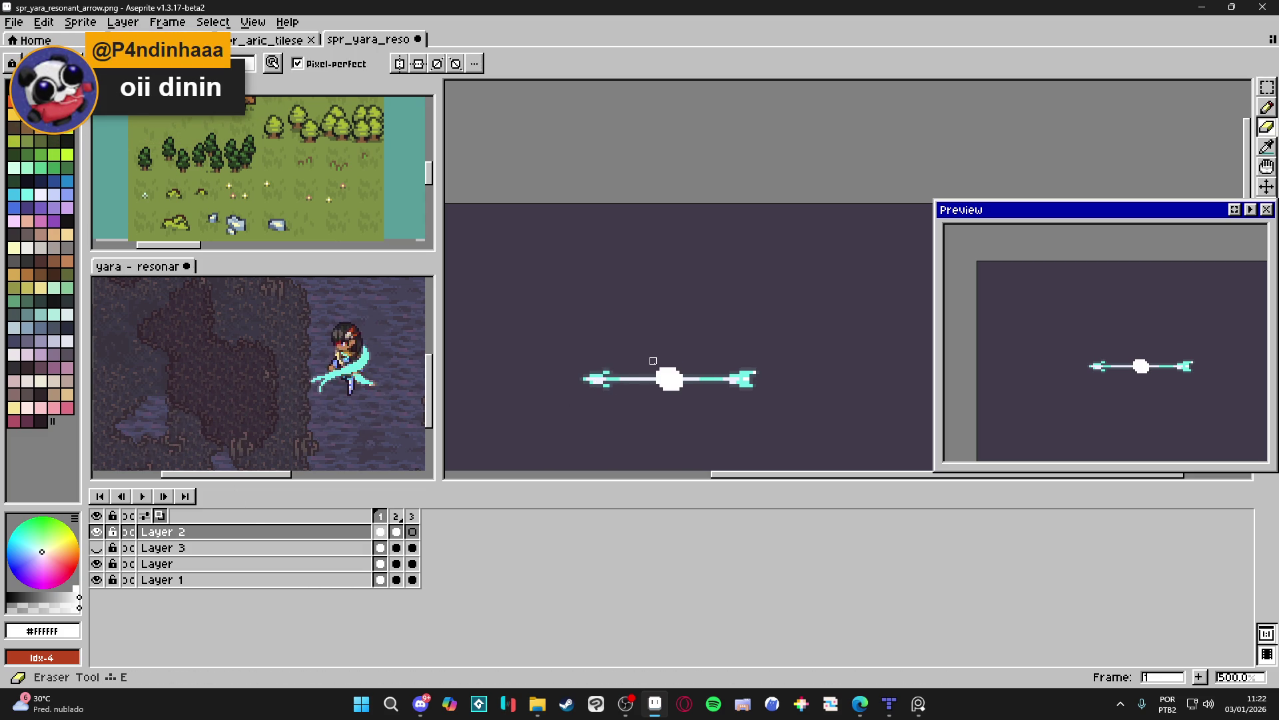
pyautogui.click(666, 375)
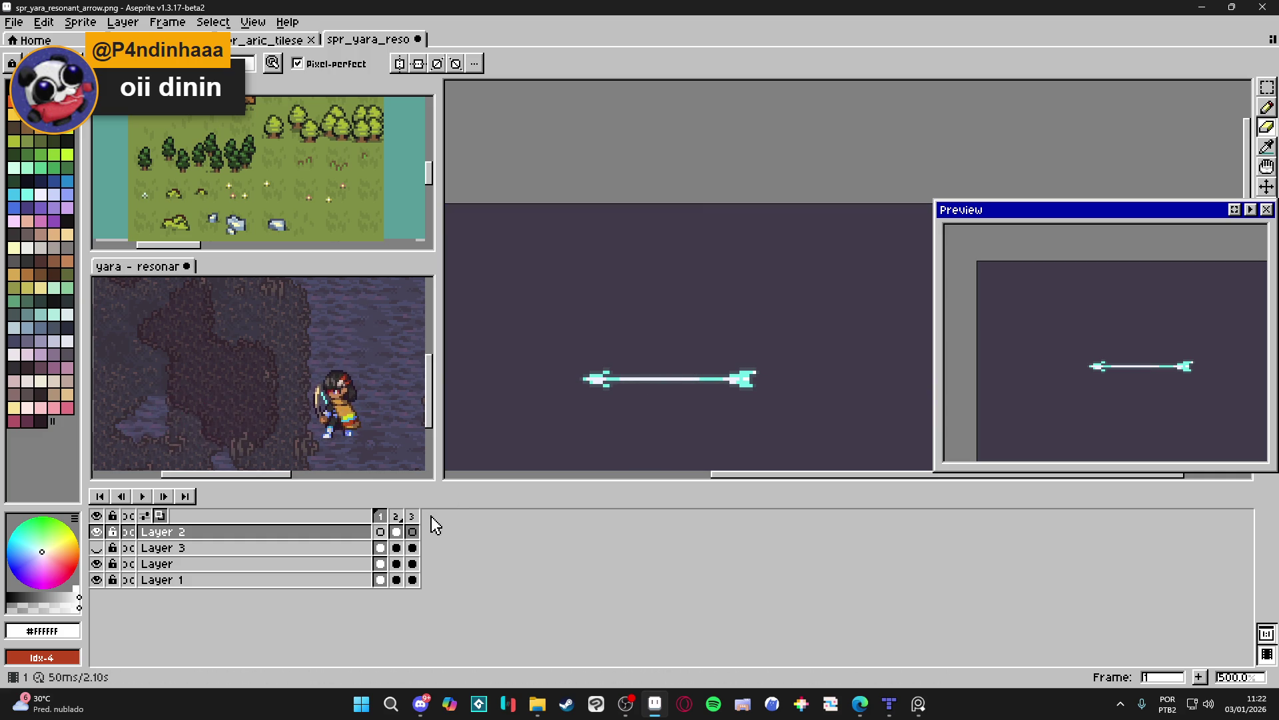
pyautogui.click(397, 533)
pyautogui.click(666, 375)
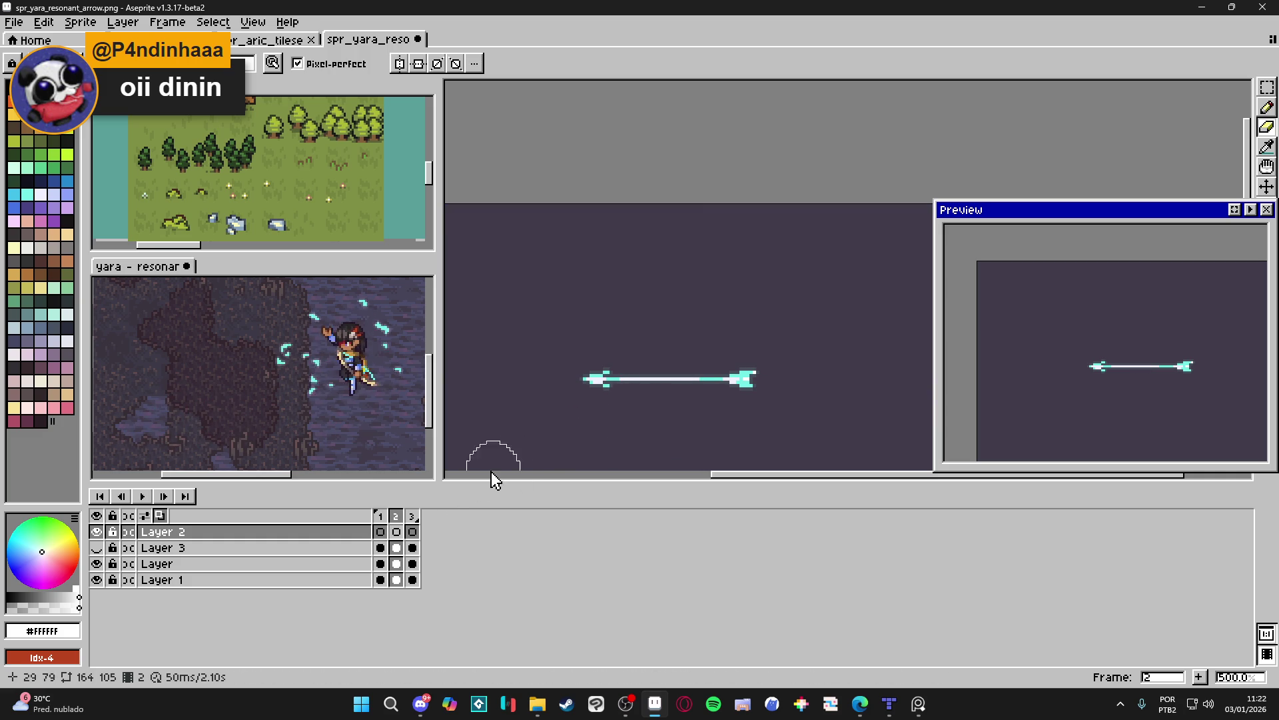
pyautogui.click(380, 532)
pyautogui.press('b')
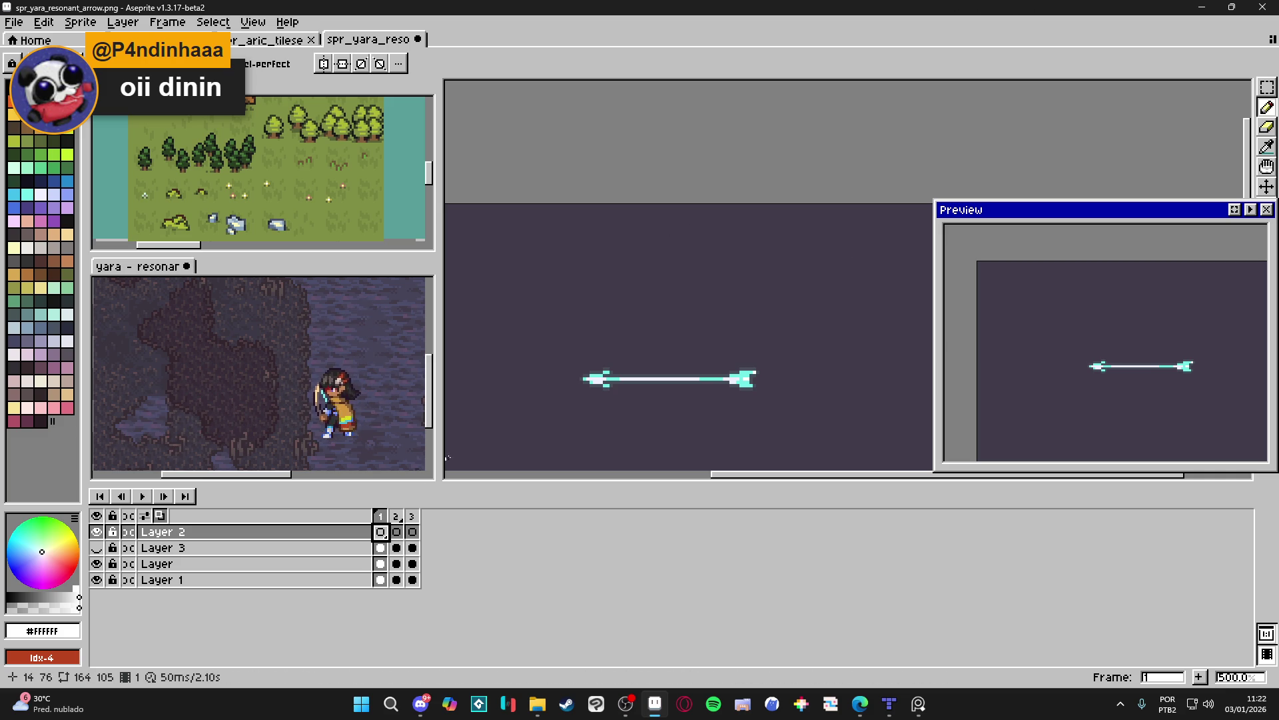
pyautogui.scroll(2, 638, 376)
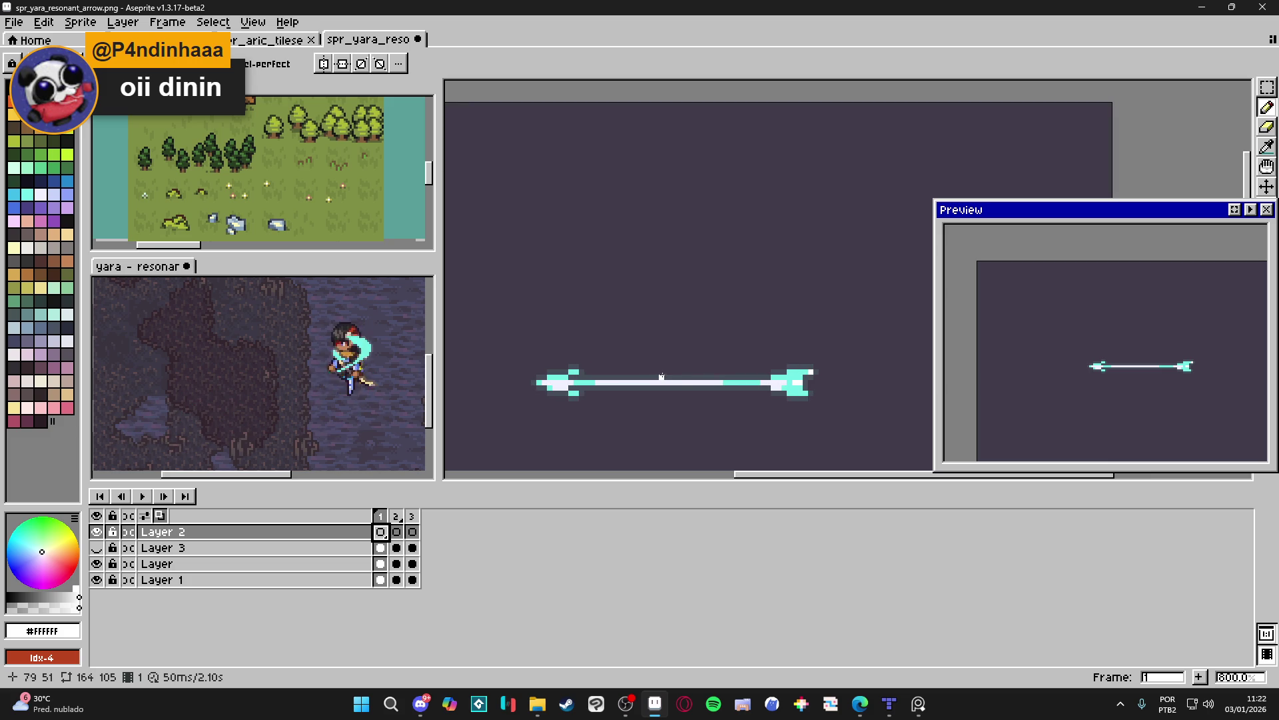
# Repaint a large white orb at the arrow's centre and draw diagonal spikes toward the lower and upper right.
pyautogui.press('+')
pyautogui.press('+')
pyautogui.press('+')
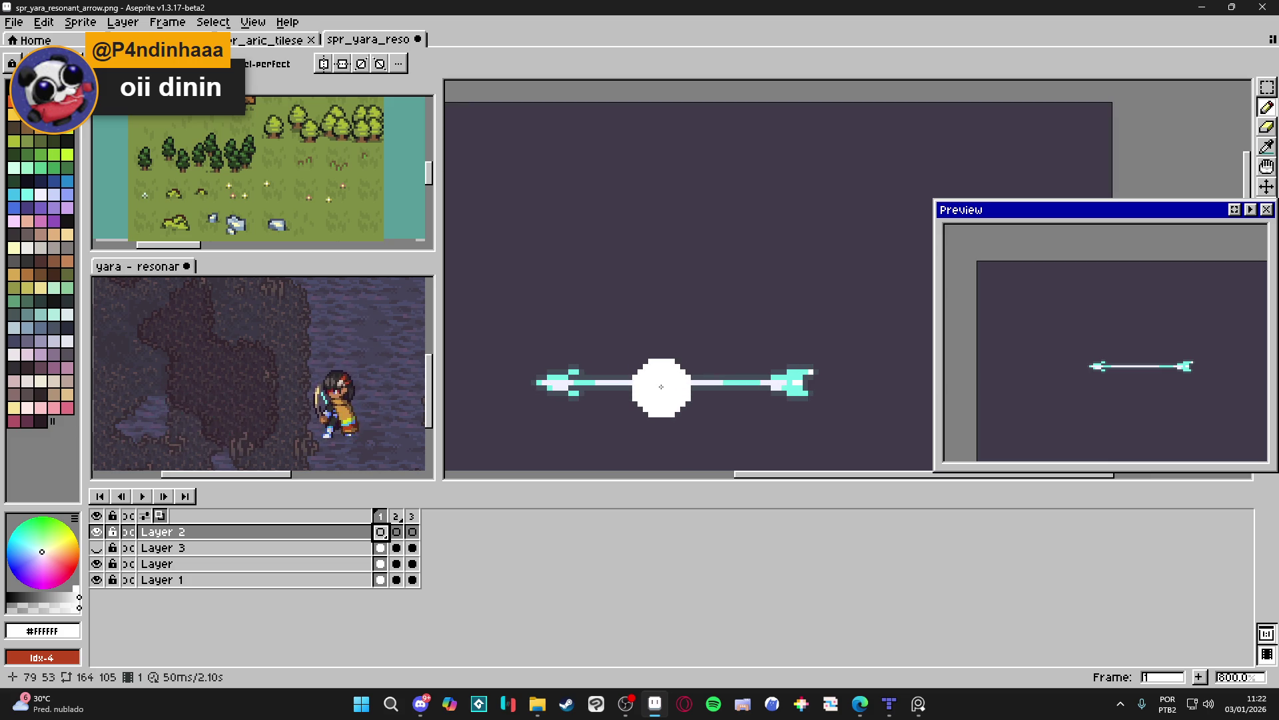
pyautogui.click(666, 382)
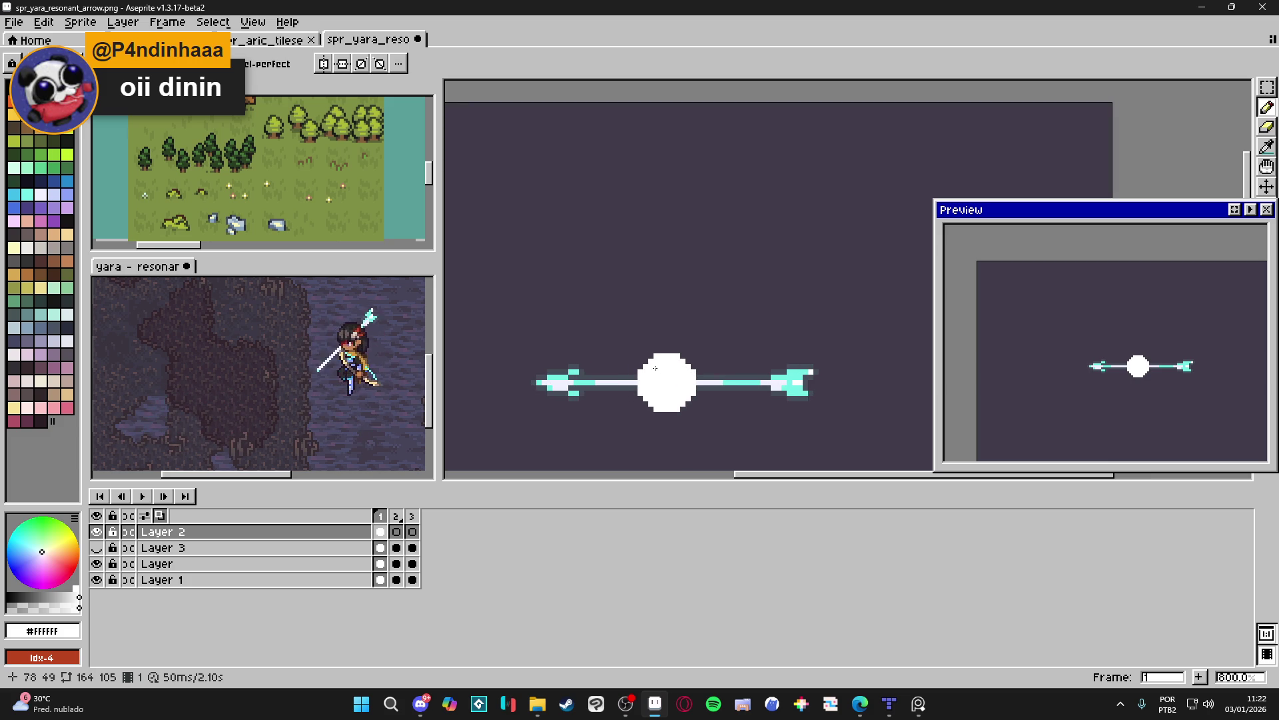
pyautogui.moveTo(612, 328)
pyautogui.mouseDown()
pyautogui.moveTo(650, 363)
pyautogui.moveTo(672, 363)
pyautogui.moveTo(630, 356)
pyautogui.moveTo(648, 382)
pyautogui.mouseUp()
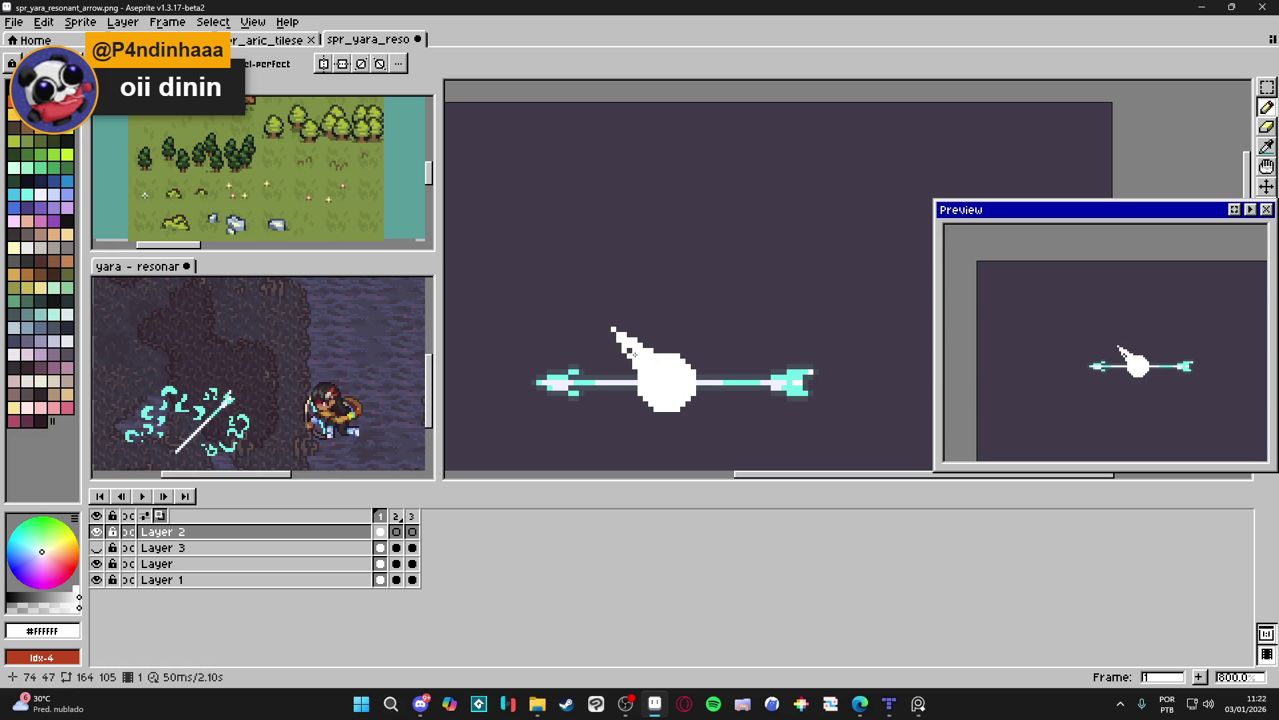
pyautogui.moveTo(687, 405)
pyautogui.mouseDown()
pyautogui.moveTo(731, 446)
pyautogui.moveTo(721, 441)
pyautogui.mouseUp()
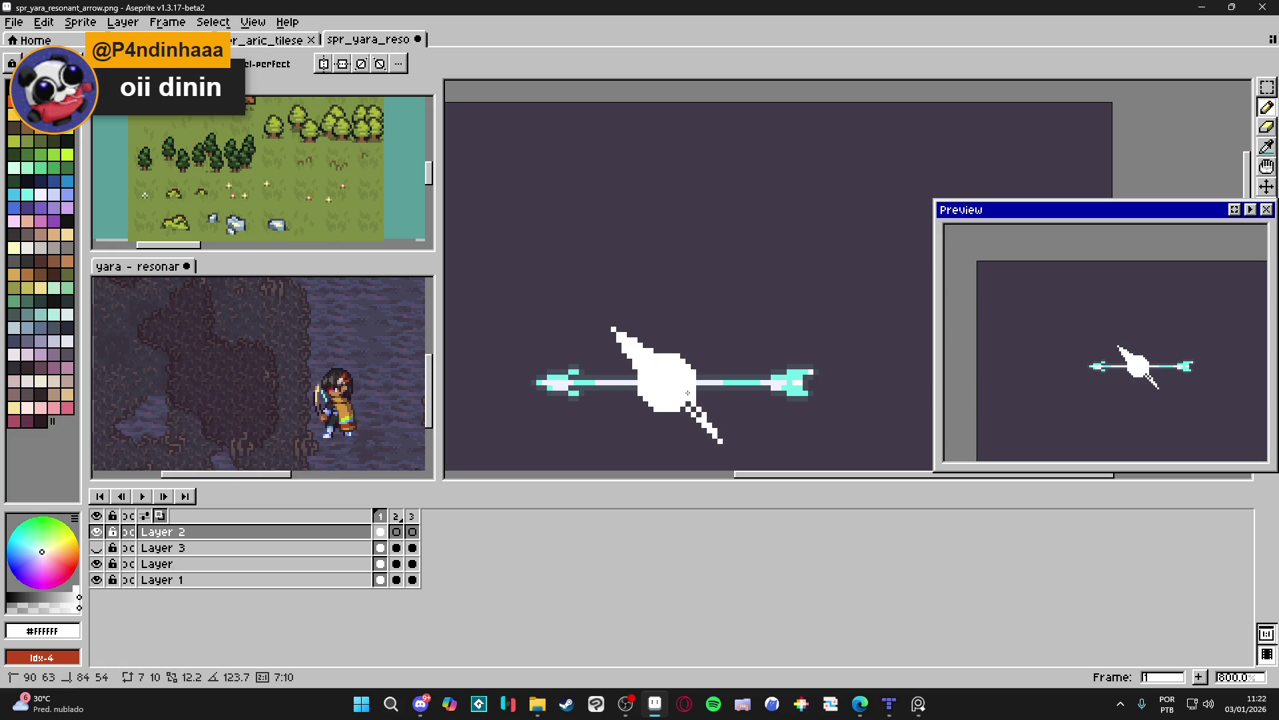
pyautogui.click(695, 409)
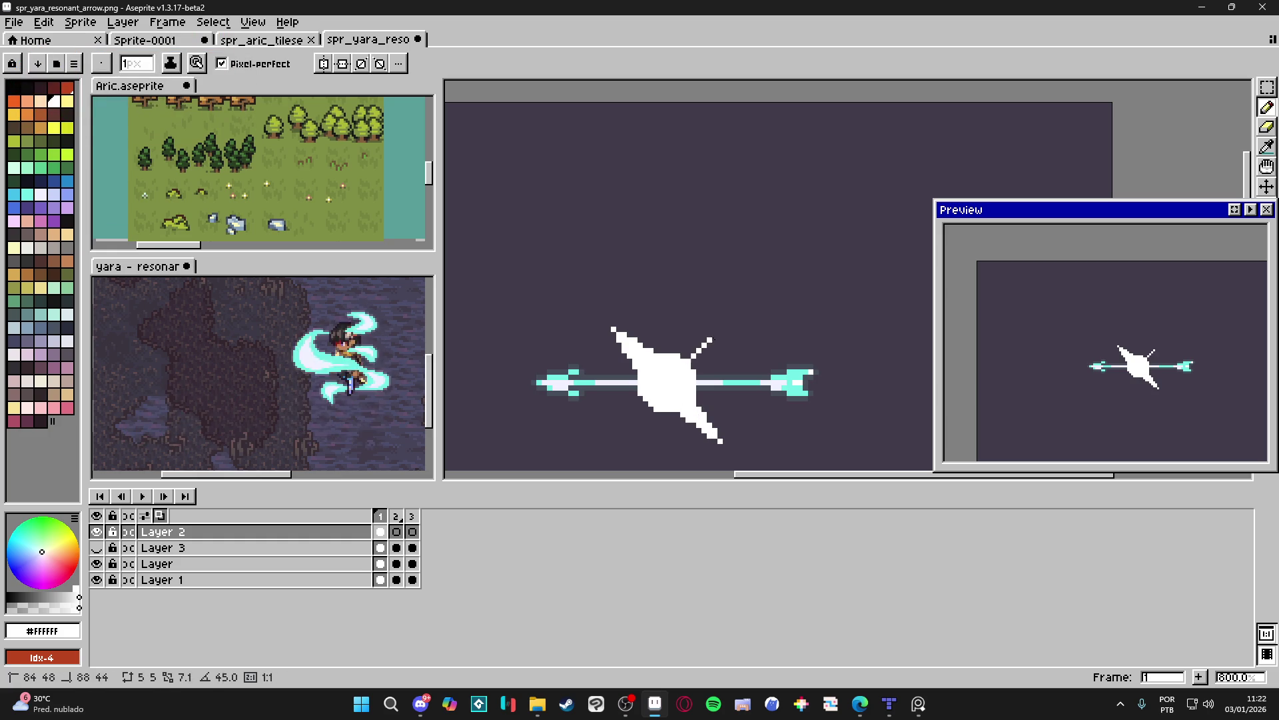
pyautogui.keyDown('shift'); pyautogui.click(709, 340); pyautogui.keyUp('shift')
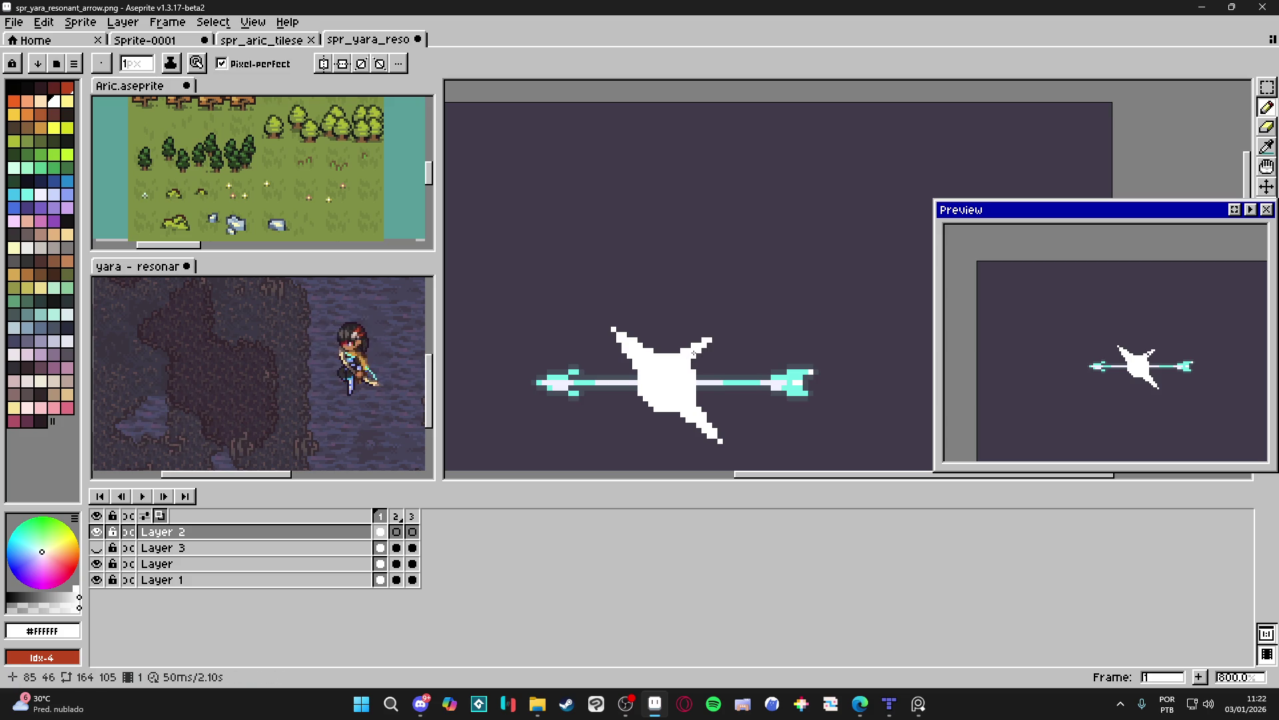
# Draw the orb's lower-left spike with the Pencil and zoom out to see the whole sprite.
pyautogui.press('v')
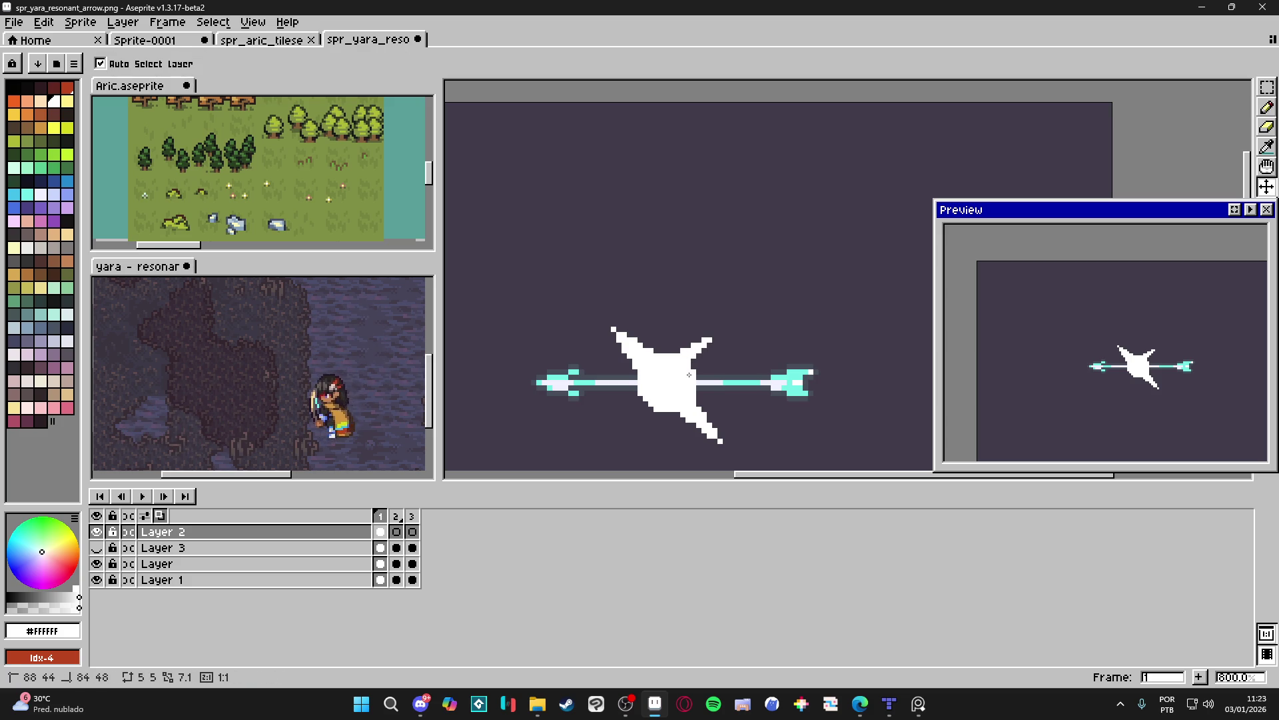
pyautogui.press('b')
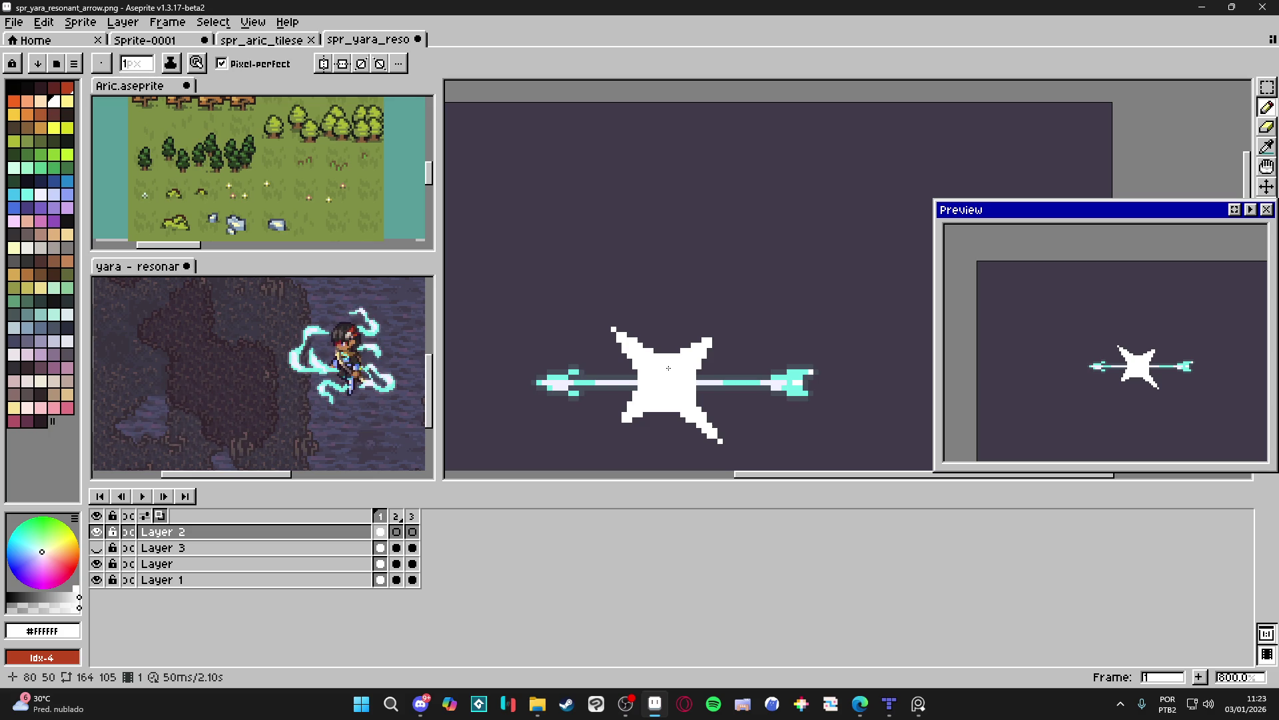
pyautogui.scroll(-2, 668, 374)
pyautogui.scroll(-1, 705, 336)
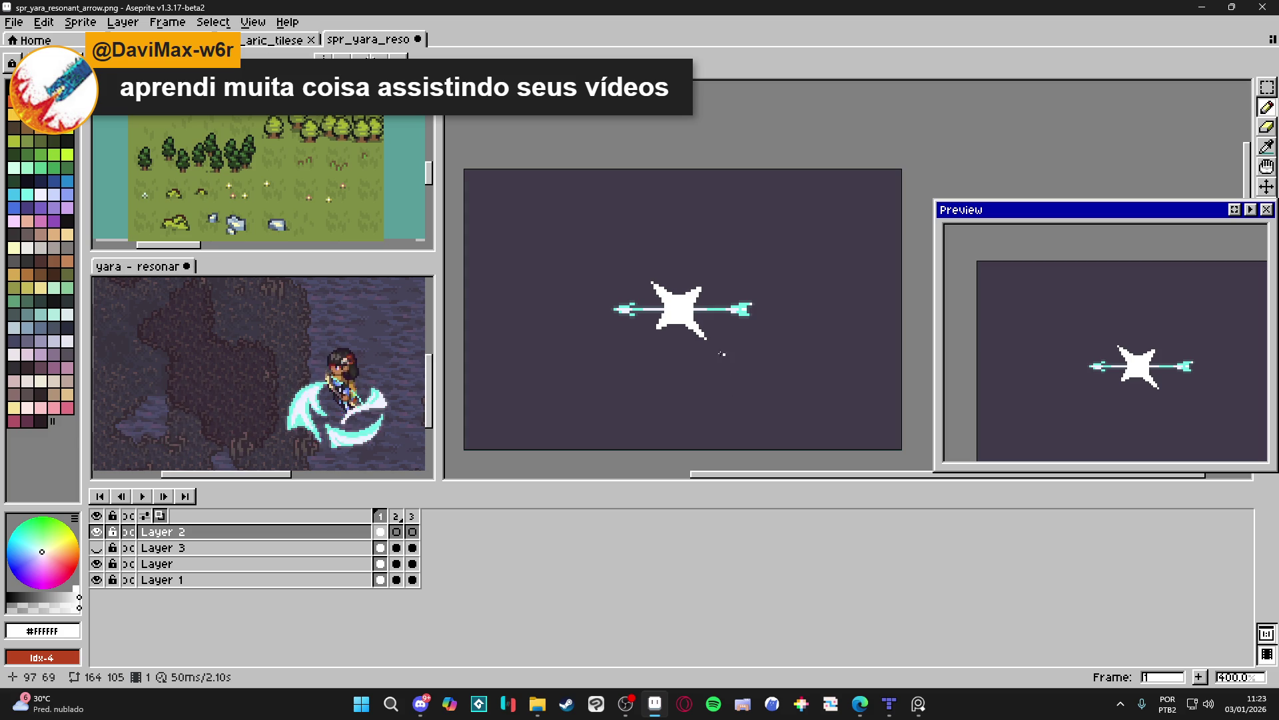
# Undo the last three spike strokes with Ctrl+Z and zoom back in to 800%.
pyautogui.hotkey('ctrl', 'z')
pyautogui.hotkey('ctrl', 'z')
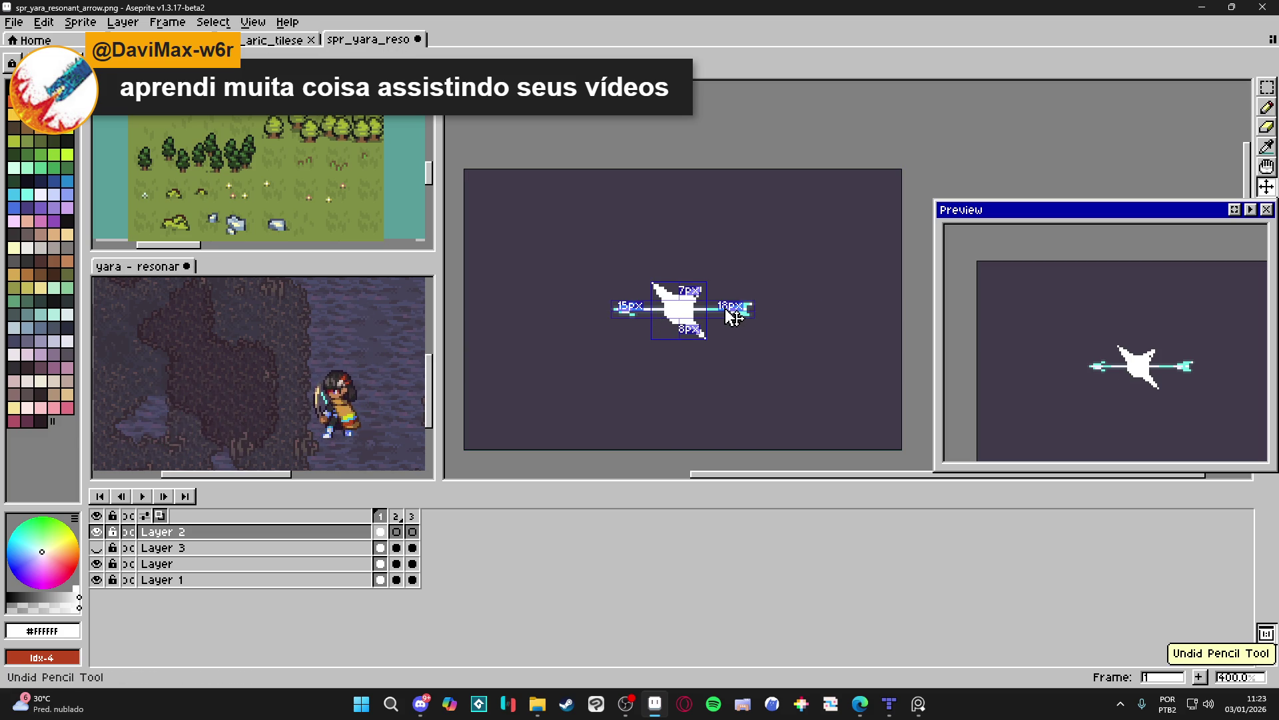
pyautogui.hotkey('ctrl', 'z')
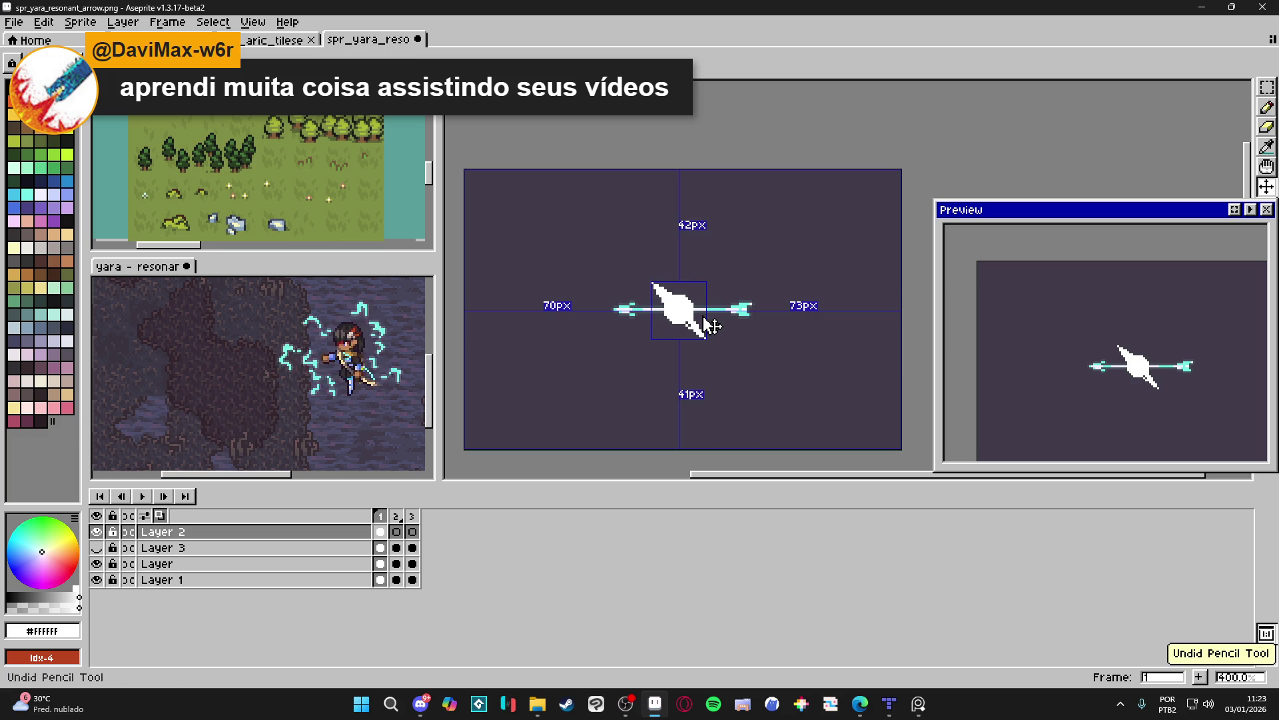
pyautogui.hotkey('ctrl', 'z')
pyautogui.hotkey('ctrl', 'z')
pyautogui.hotkey('ctrl', 'z')
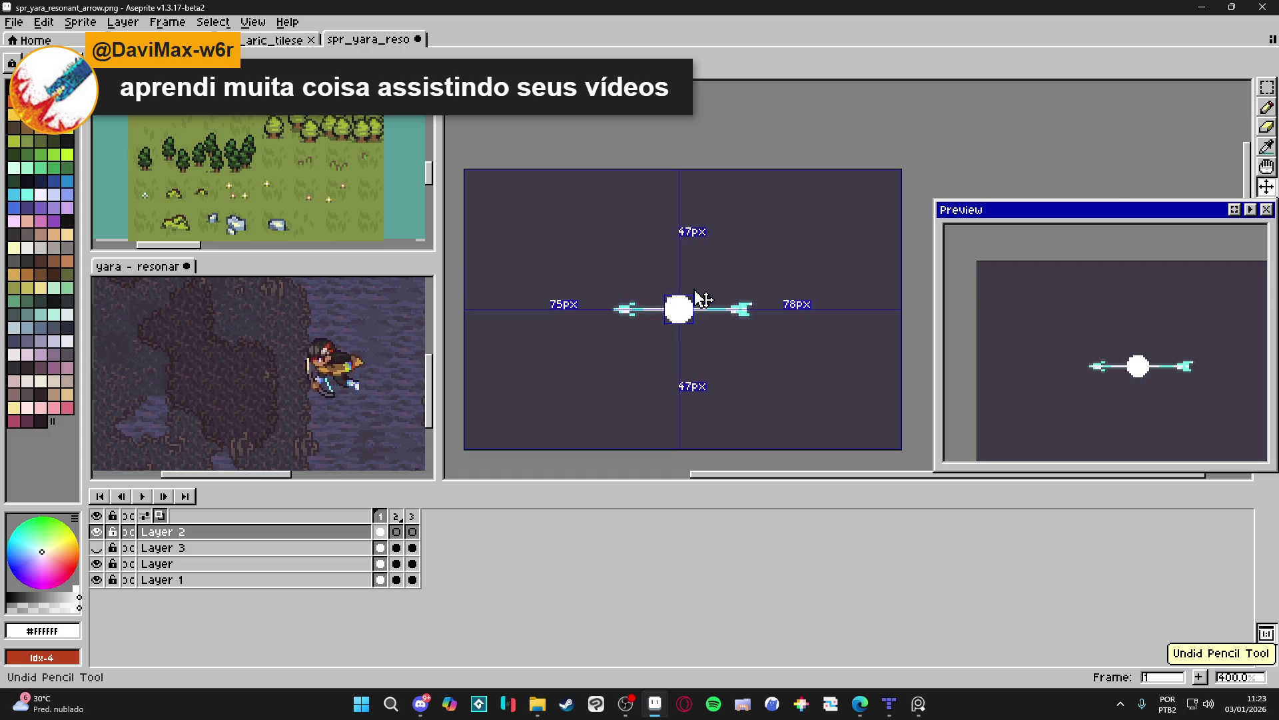
pyautogui.scroll(3, 695, 289)
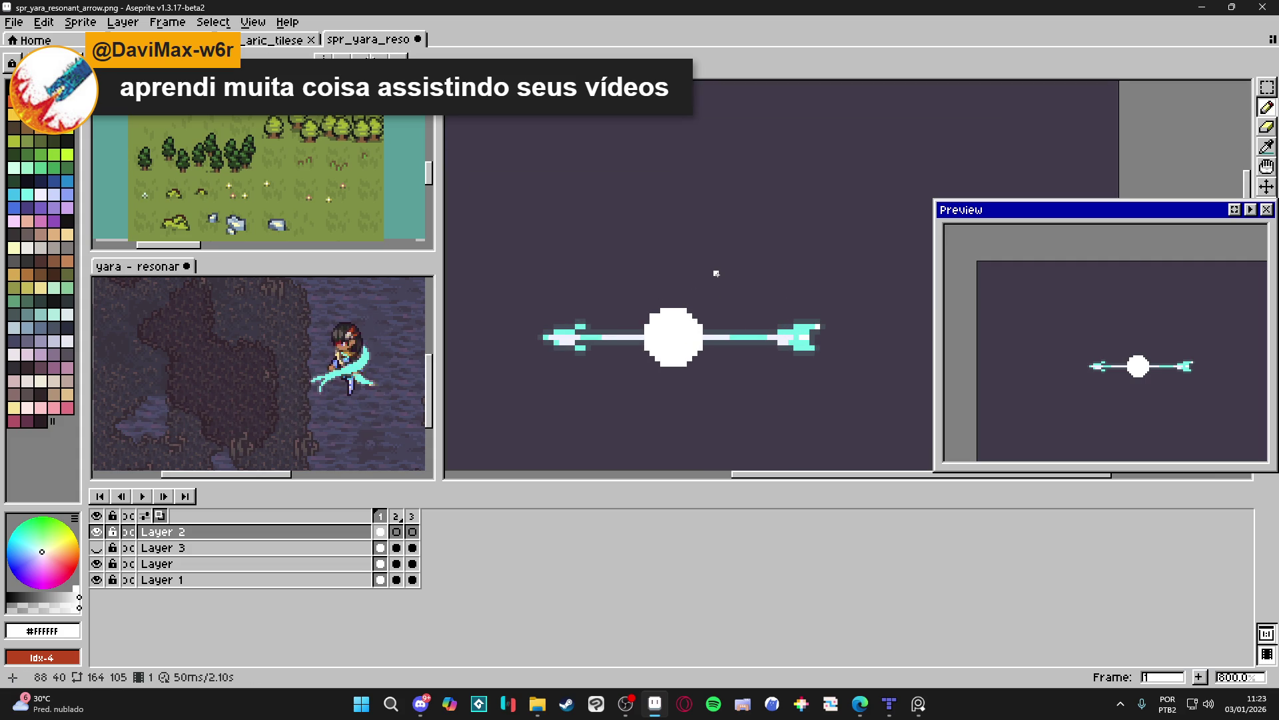
# Draw white curving strokes into the orb's top and beneath it, filling the lower-left hook.
pyautogui.moveTo(737, 284)
pyautogui.mouseDown()
pyautogui.moveTo(659, 301)
pyautogui.moveTo(666, 286)
pyautogui.moveTo(756, 275)
pyautogui.moveTo(676, 283)
pyautogui.moveTo(652, 310)
pyautogui.mouseUp()
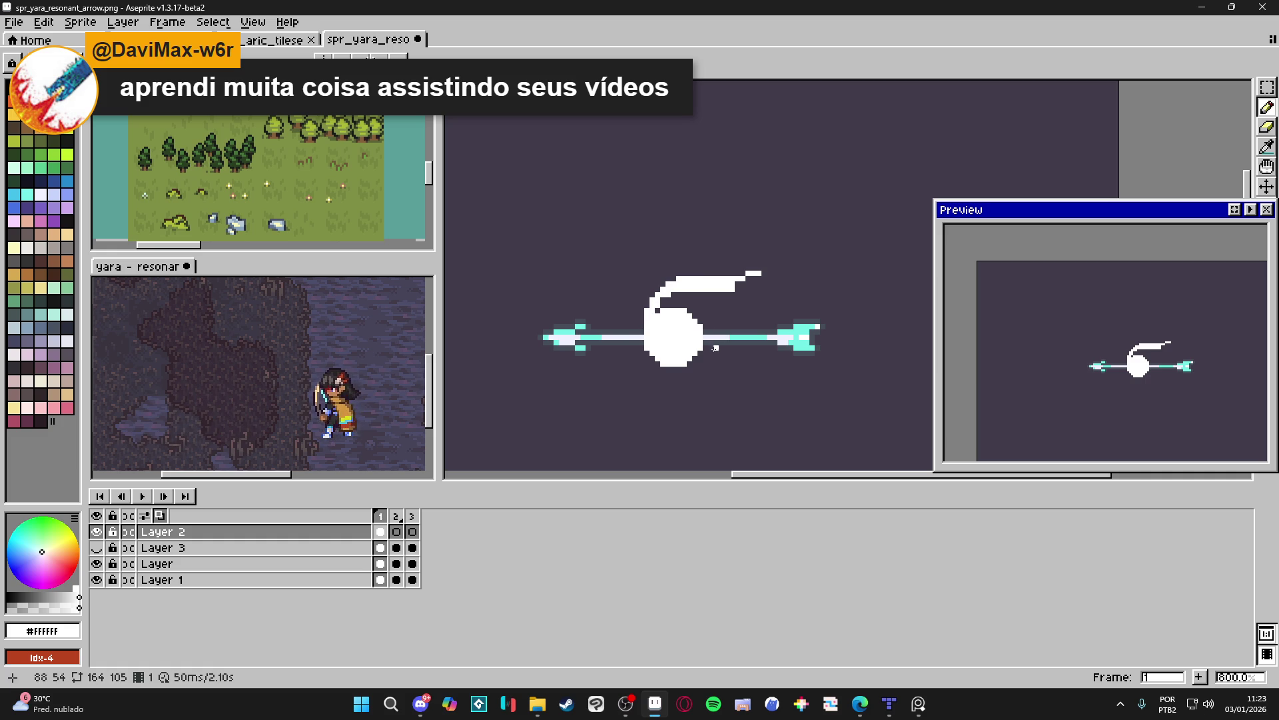
pyautogui.moveTo(697, 375)
pyautogui.mouseDown()
pyautogui.moveTo(645, 394)
pyautogui.moveTo(626, 365)
pyautogui.moveTo(647, 408)
pyautogui.moveTo(698, 396)
pyautogui.moveTo(713, 363)
pyautogui.mouseUp()
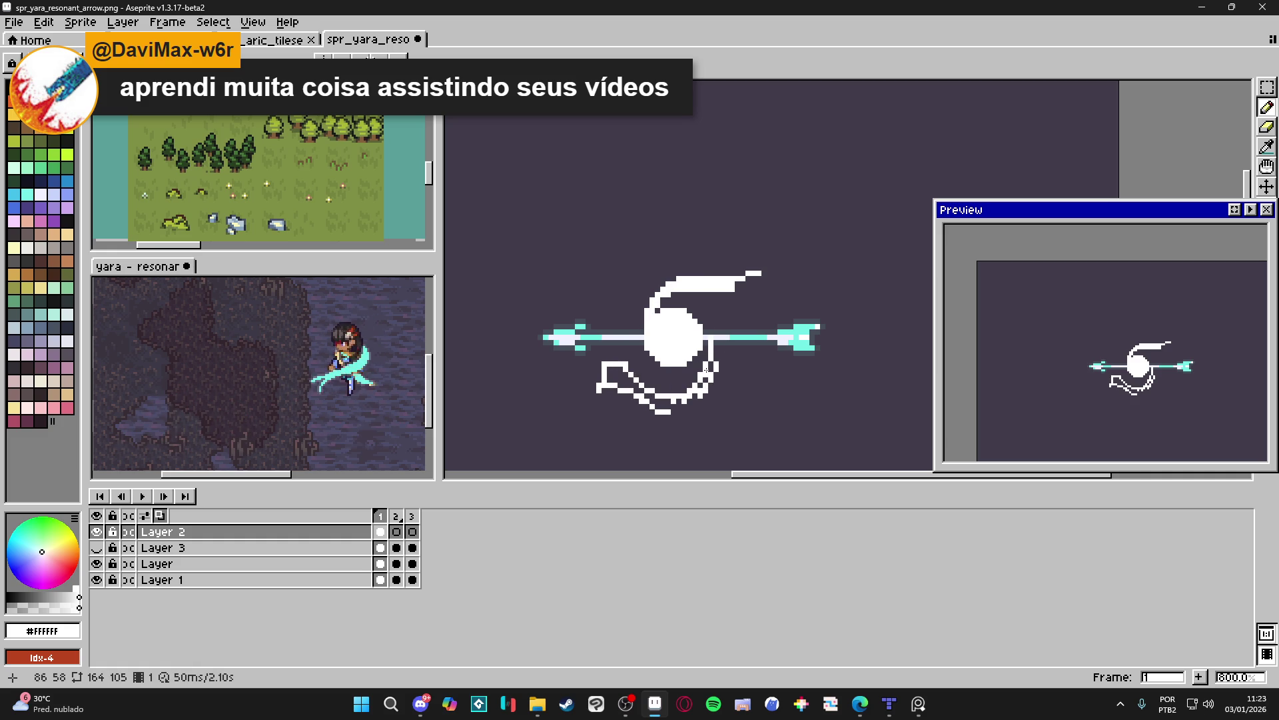
pyautogui.moveTo(628, 370); pyautogui.dragTo(619, 378)
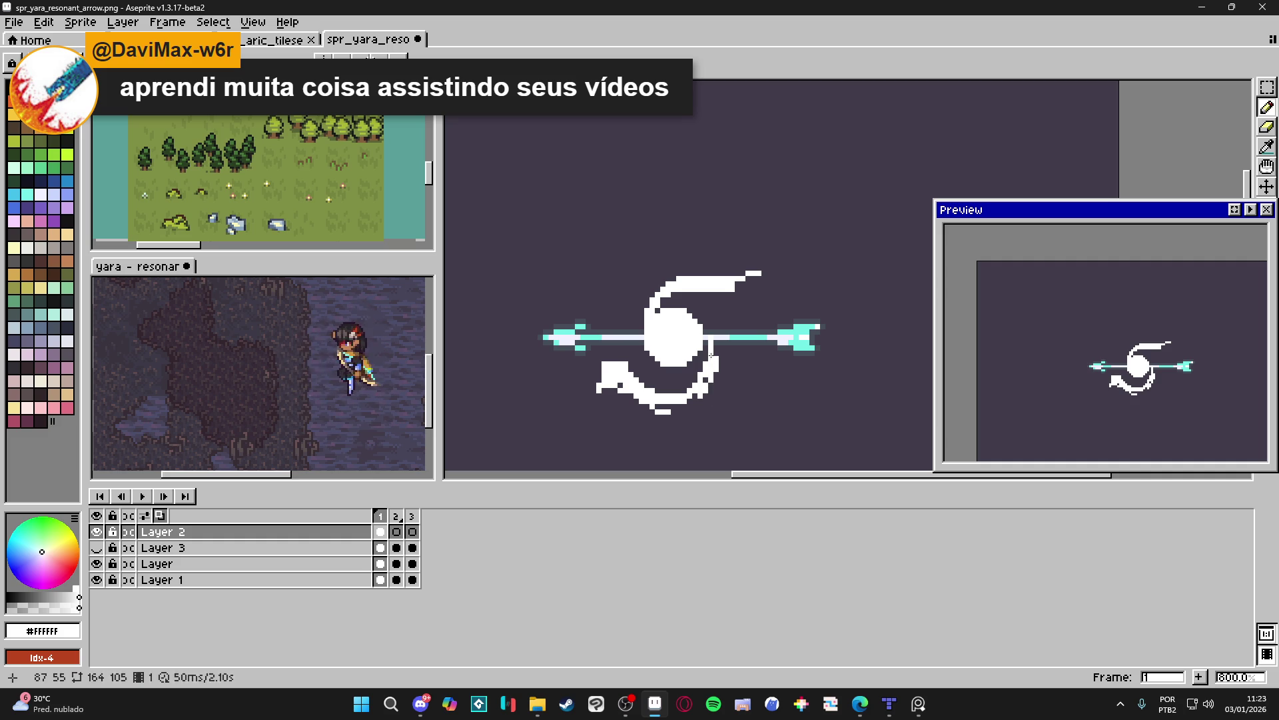
# Trim the lower crescent's bottom edge with a 1px Eraser, then touch it up and extend the upper crescent.
pyautogui.press('e')
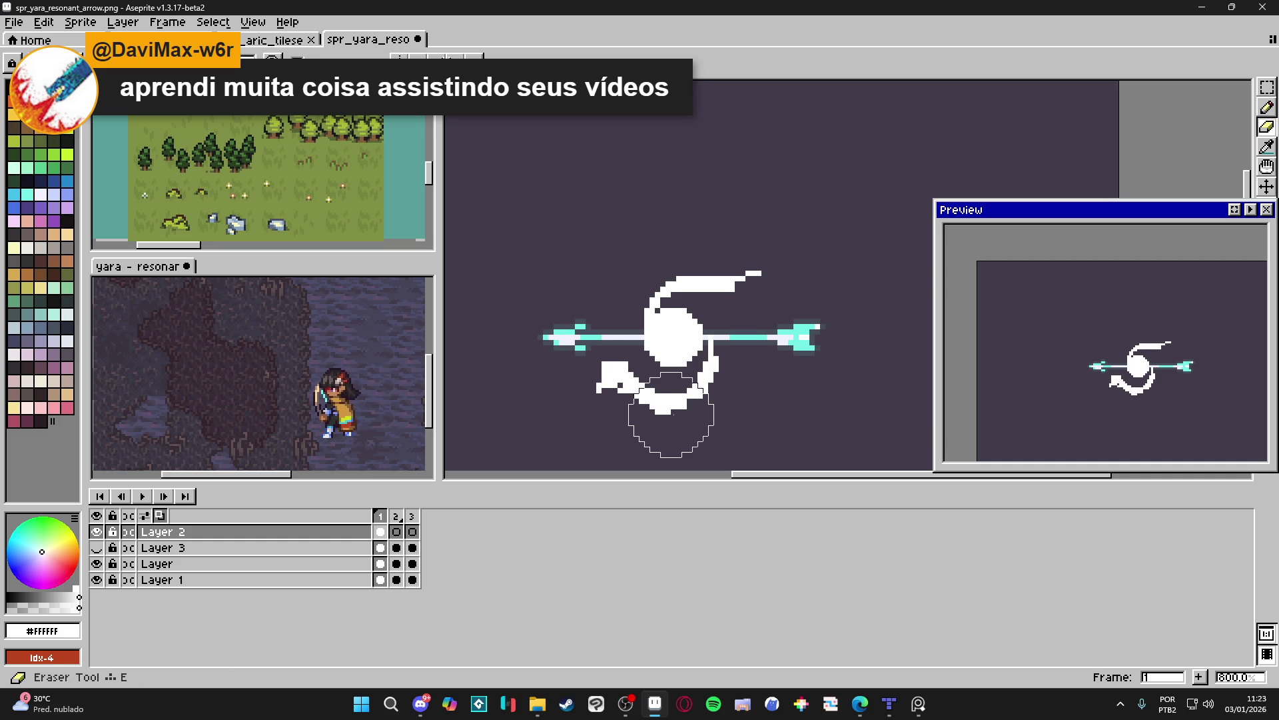
pyautogui.scroll(-5, 700, 371)
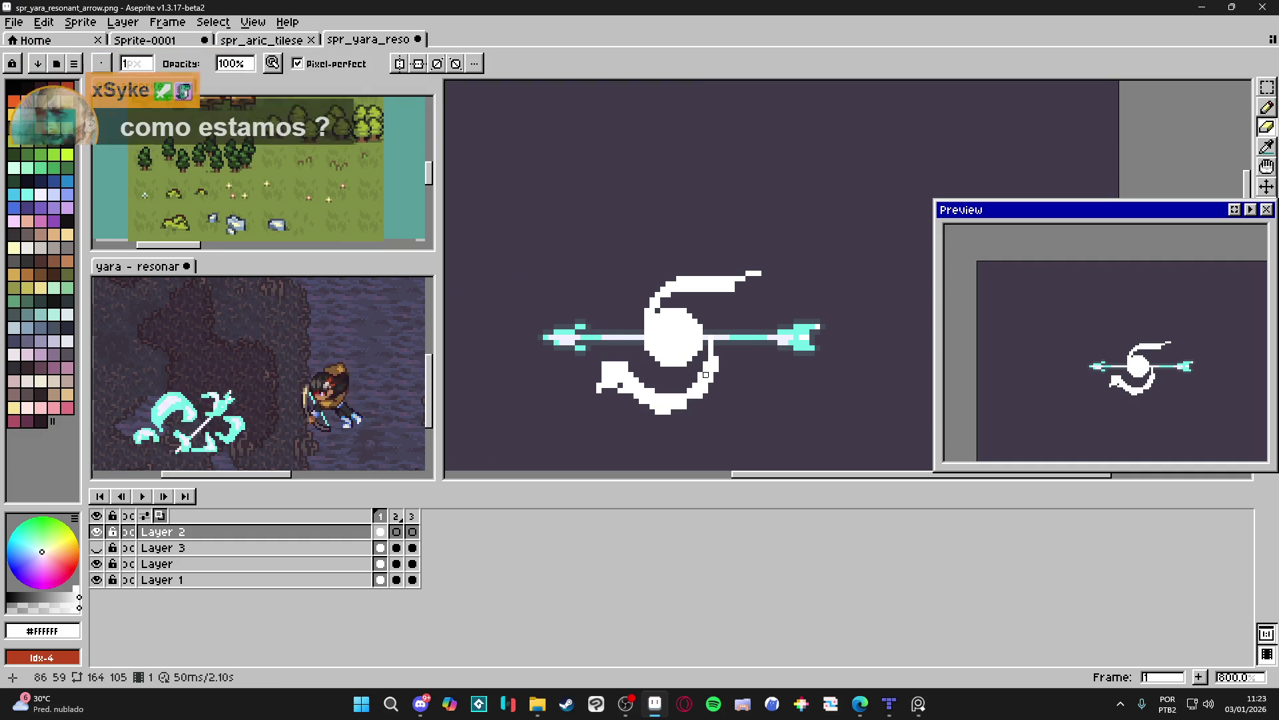
pyautogui.moveTo(681, 412); pyautogui.dragTo(603, 382)
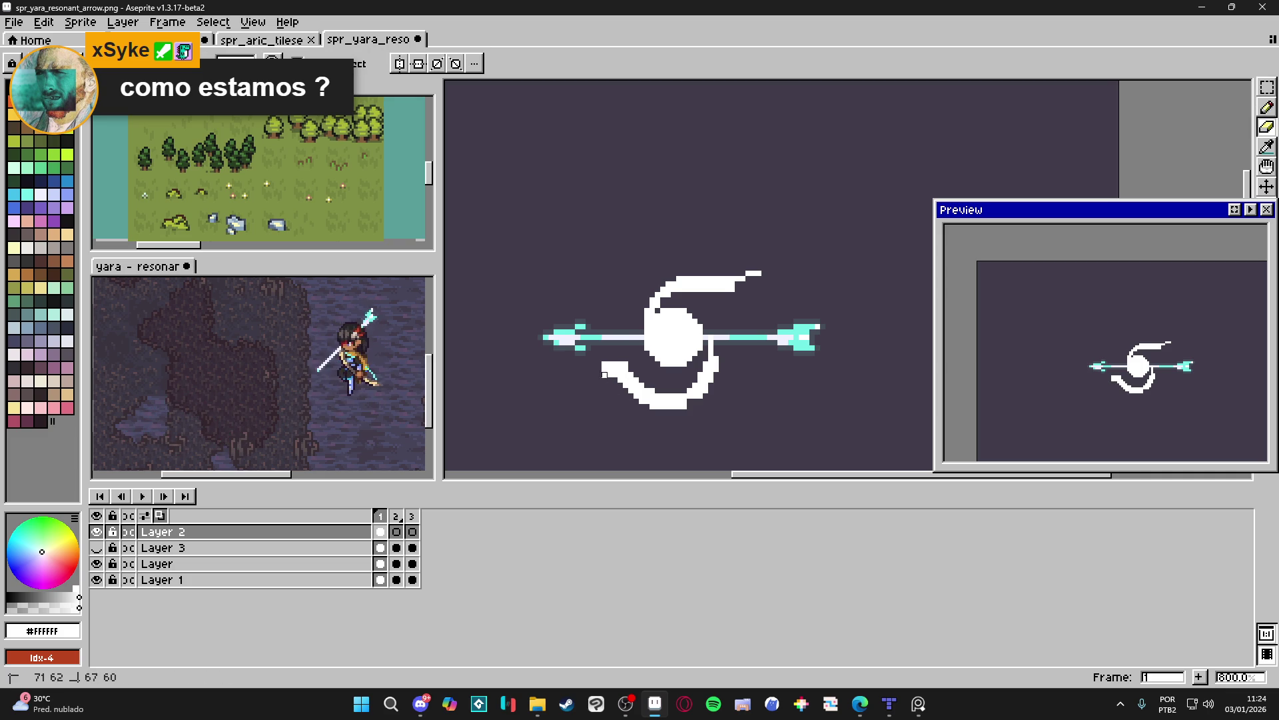
pyautogui.press('b')
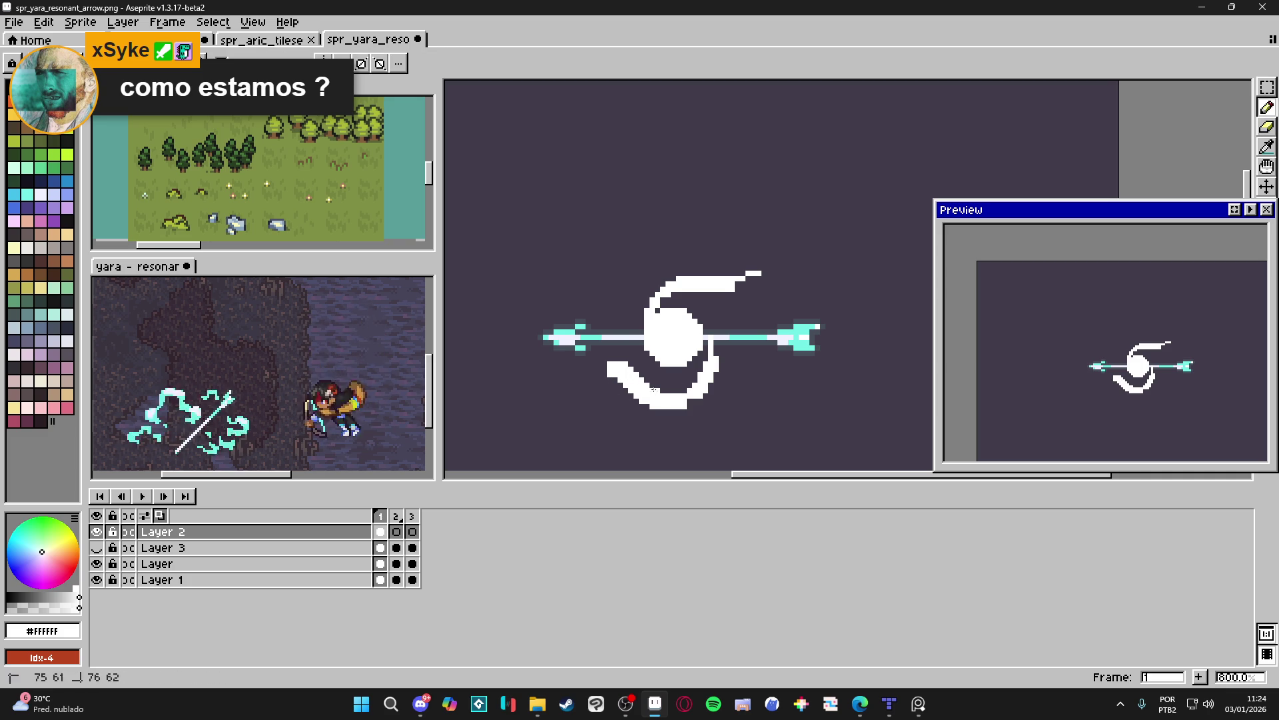
pyautogui.moveTo(670, 393); pyautogui.dragTo(675, 395)
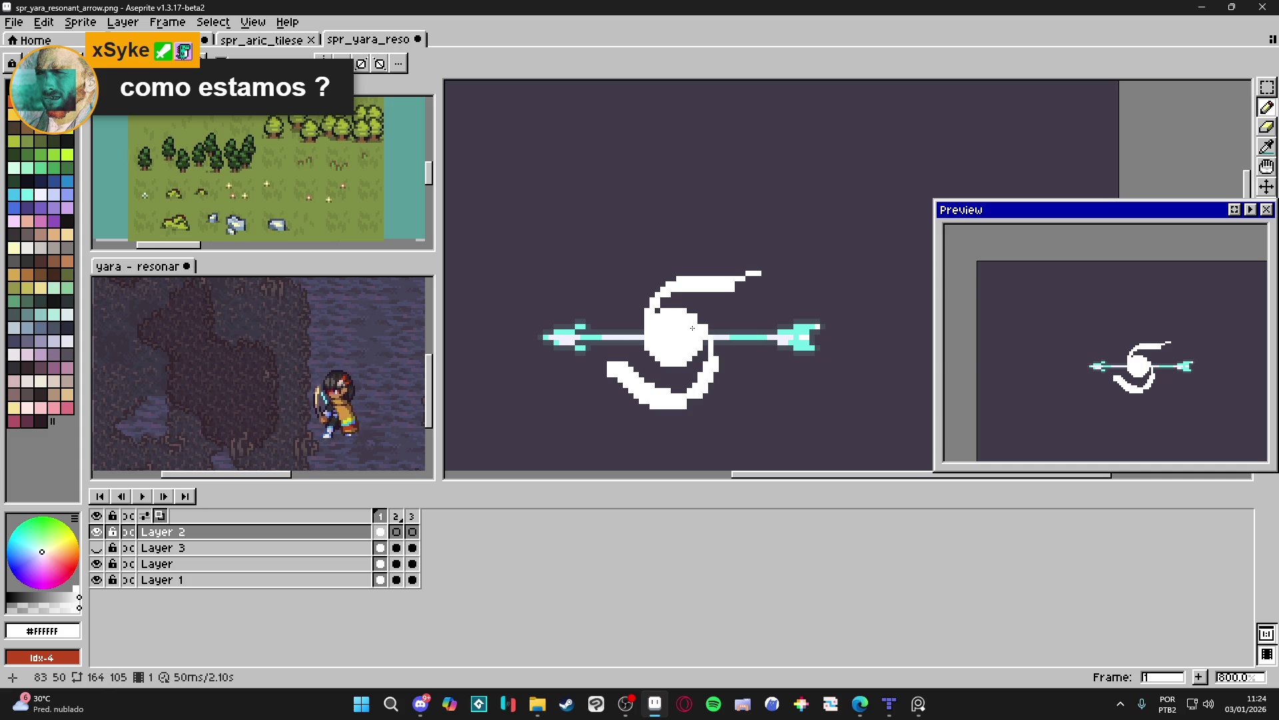
pyautogui.moveTo(743, 289)
pyautogui.mouseDown()
pyautogui.moveTo(744, 303)
pyautogui.moveTo(752, 274)
pyautogui.moveTo(742, 323)
pyautogui.mouseUp()
# Extend the hook at the upper crescent's right end, cleaning up stray pixels.
pyautogui.press('e')
pyautogui.press('b')
pyautogui.click(738, 316)
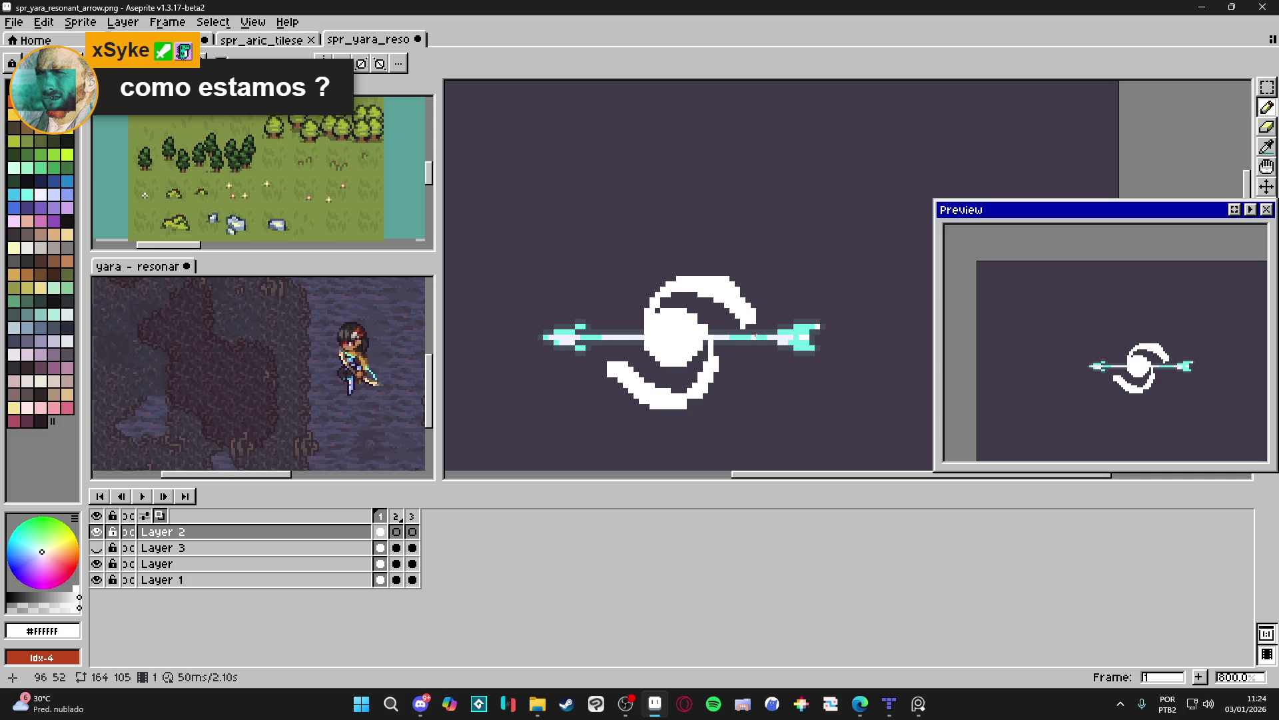
pyautogui.press('e')
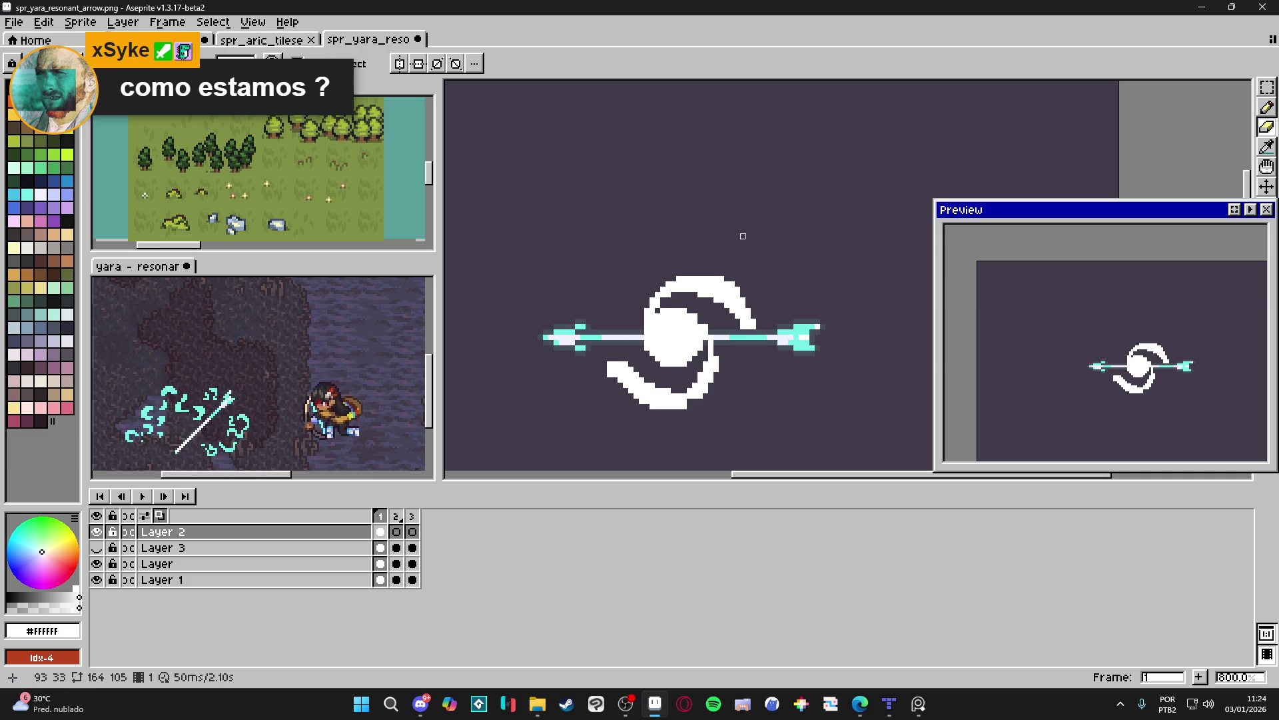
pyautogui.press('b')
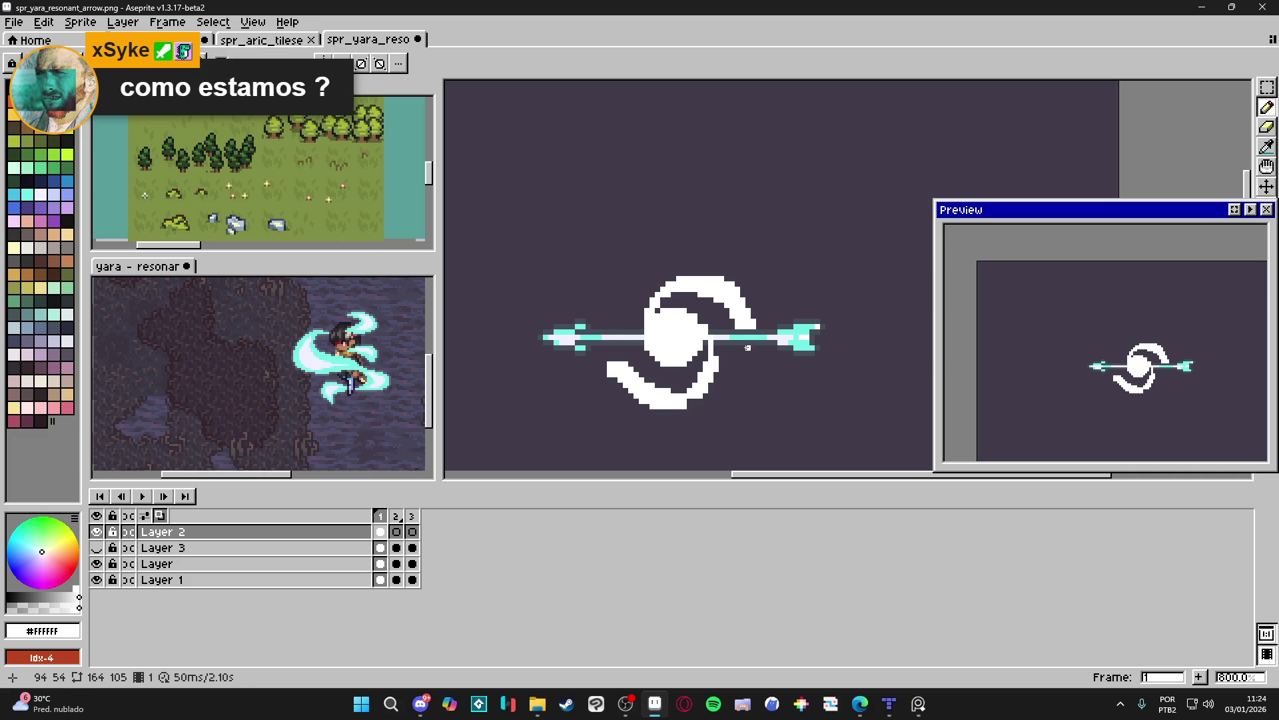
# Fill the swirl where it meets the shaft and extend its right tail downward.
pyautogui.click(743, 335)
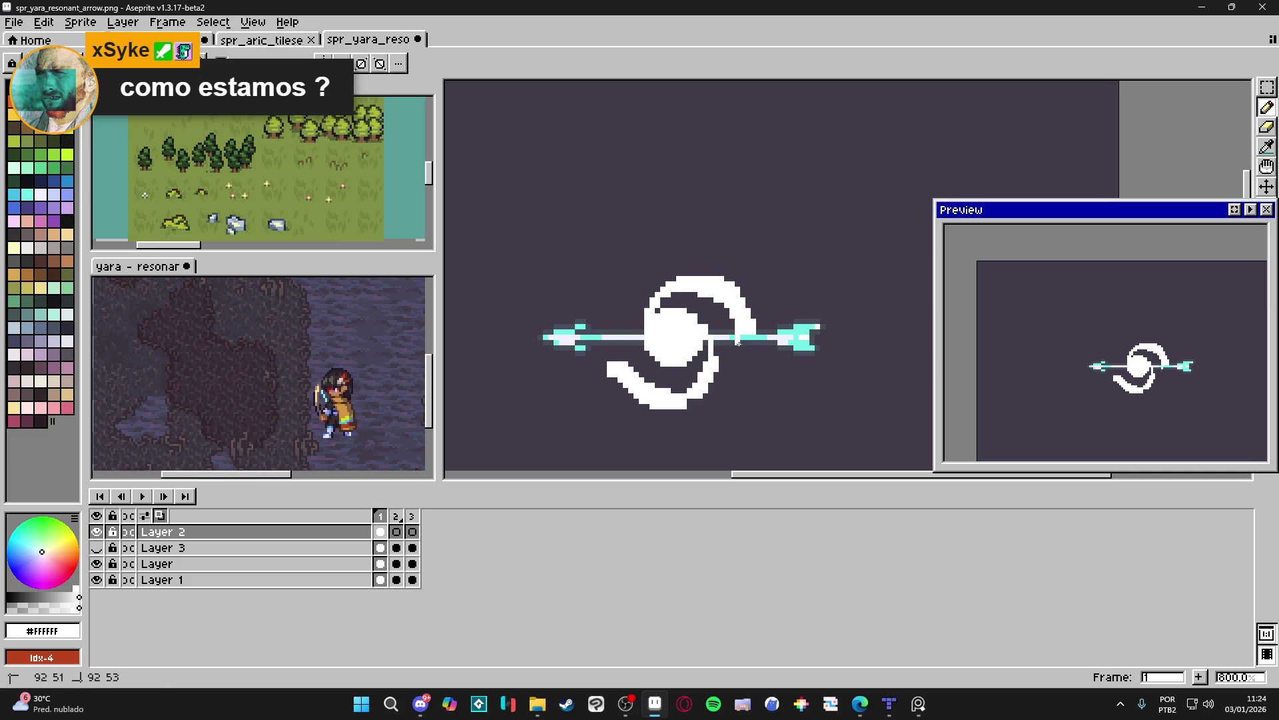
pyautogui.moveTo(748, 331); pyautogui.dragTo(747, 376)
pyautogui.click(753, 338)
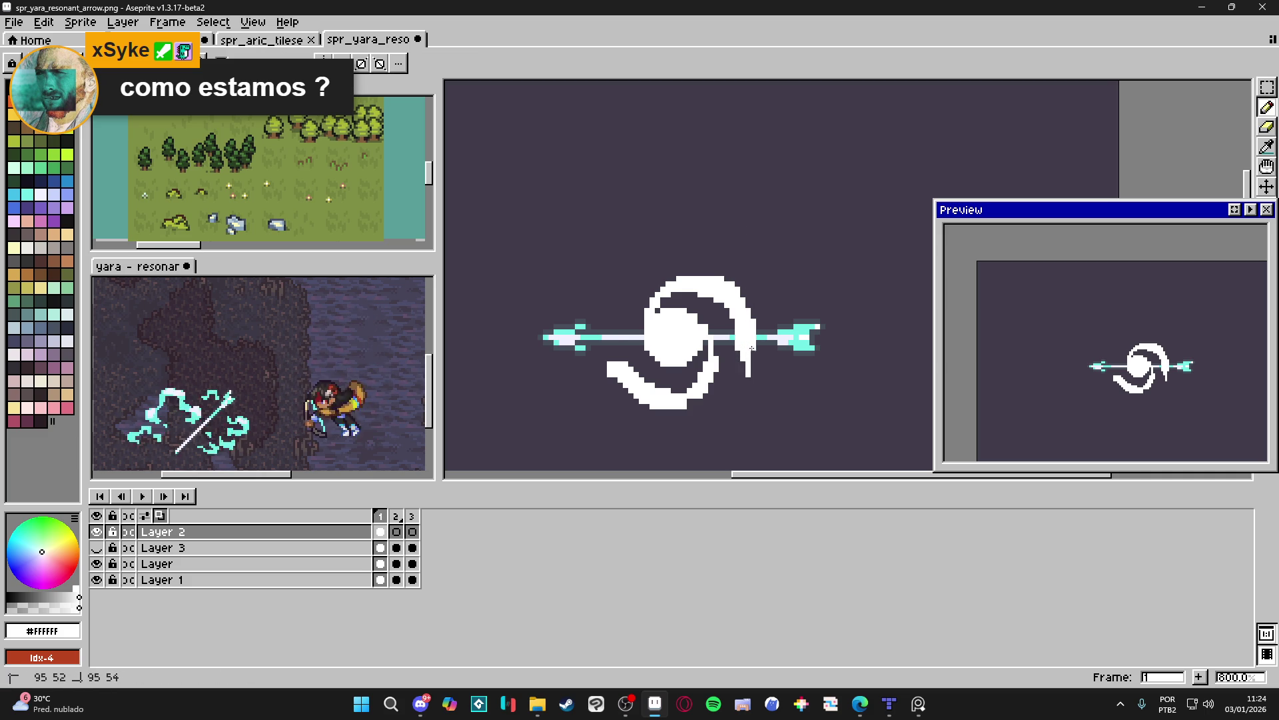
pyautogui.click(625, 350)
# Erase stray pixels on the lower-left swirl, then move to frame 2 of Layer 2.
pyautogui.press('e')
pyautogui.moveTo(614, 363); pyautogui.dragTo(614, 375)
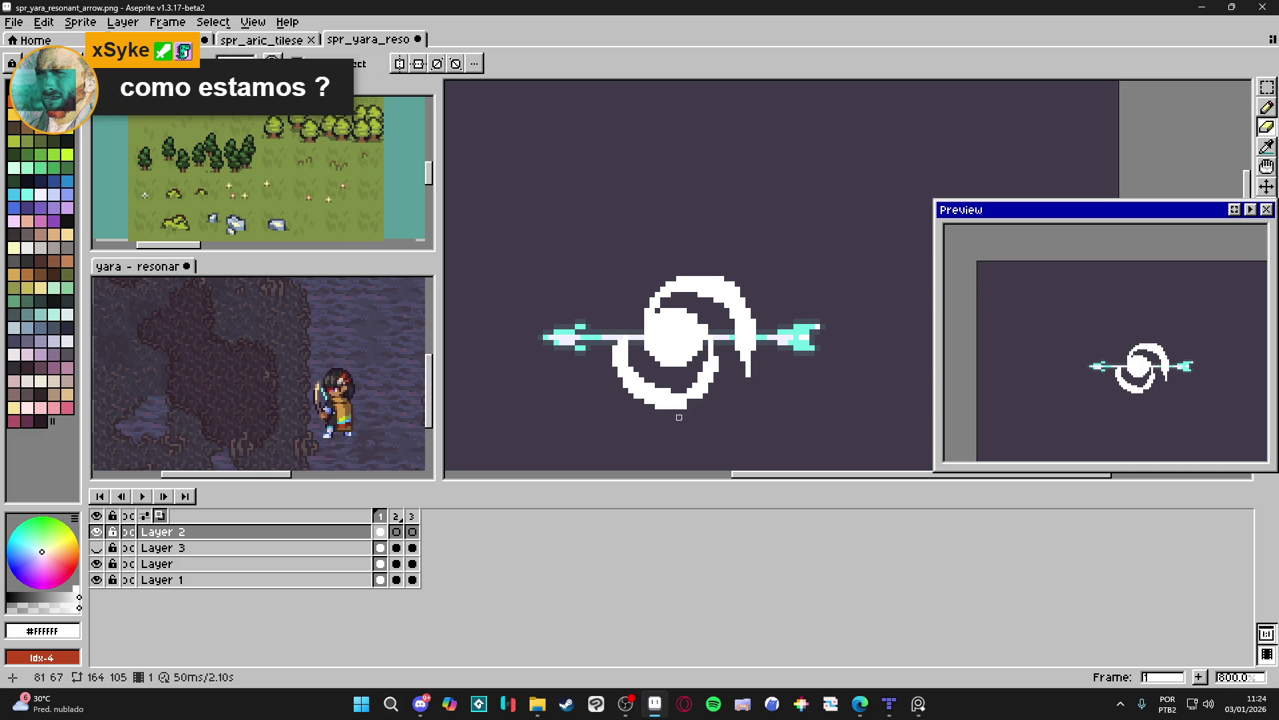
pyautogui.press('b')
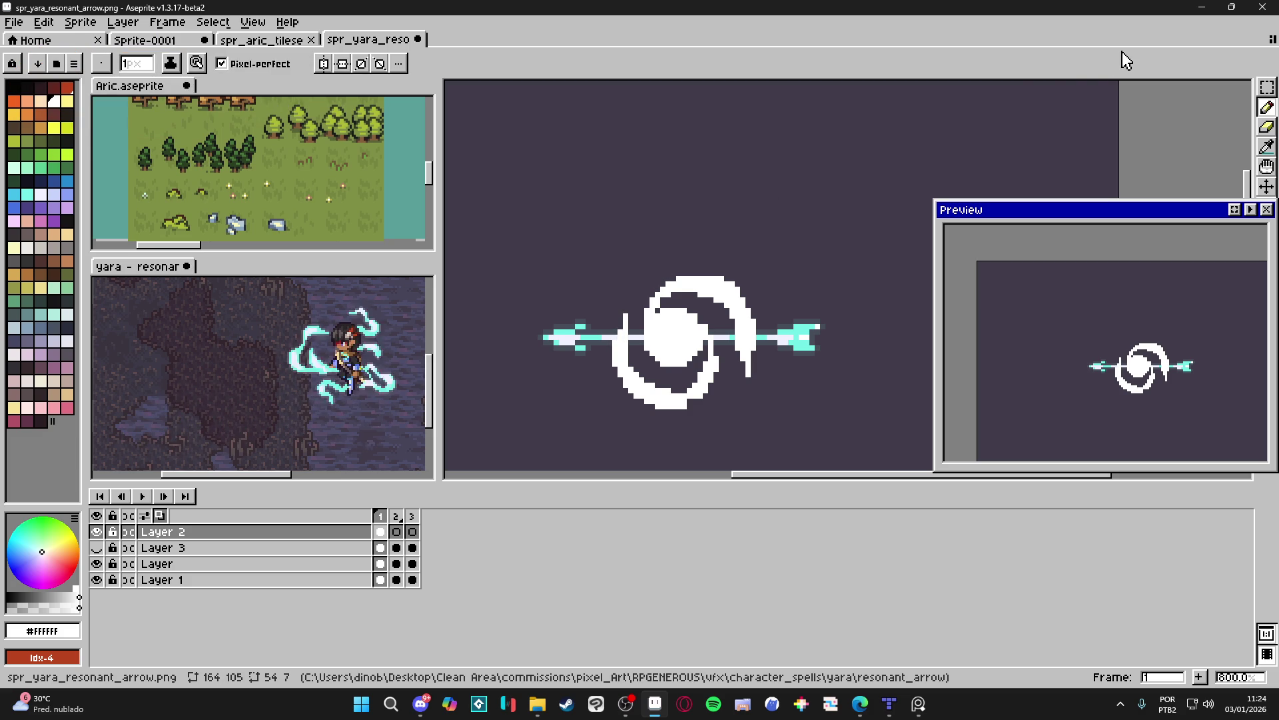
pyautogui.press('e')
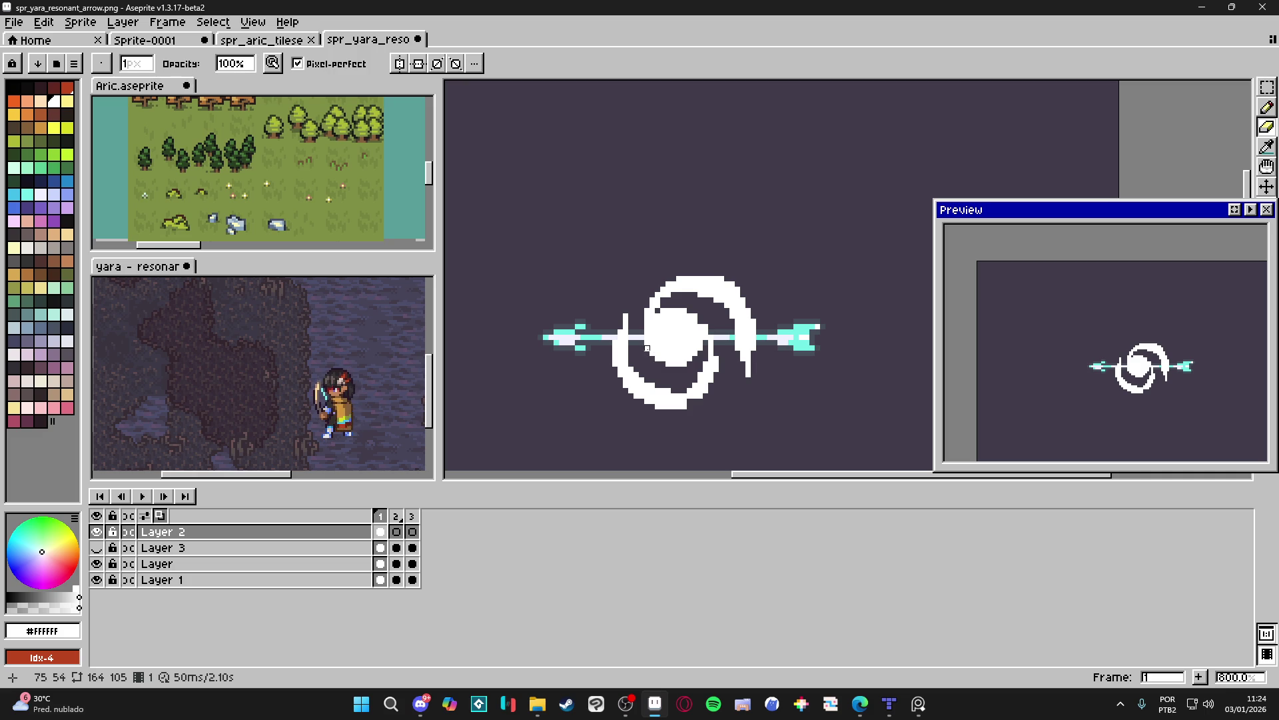
pyautogui.press('b')
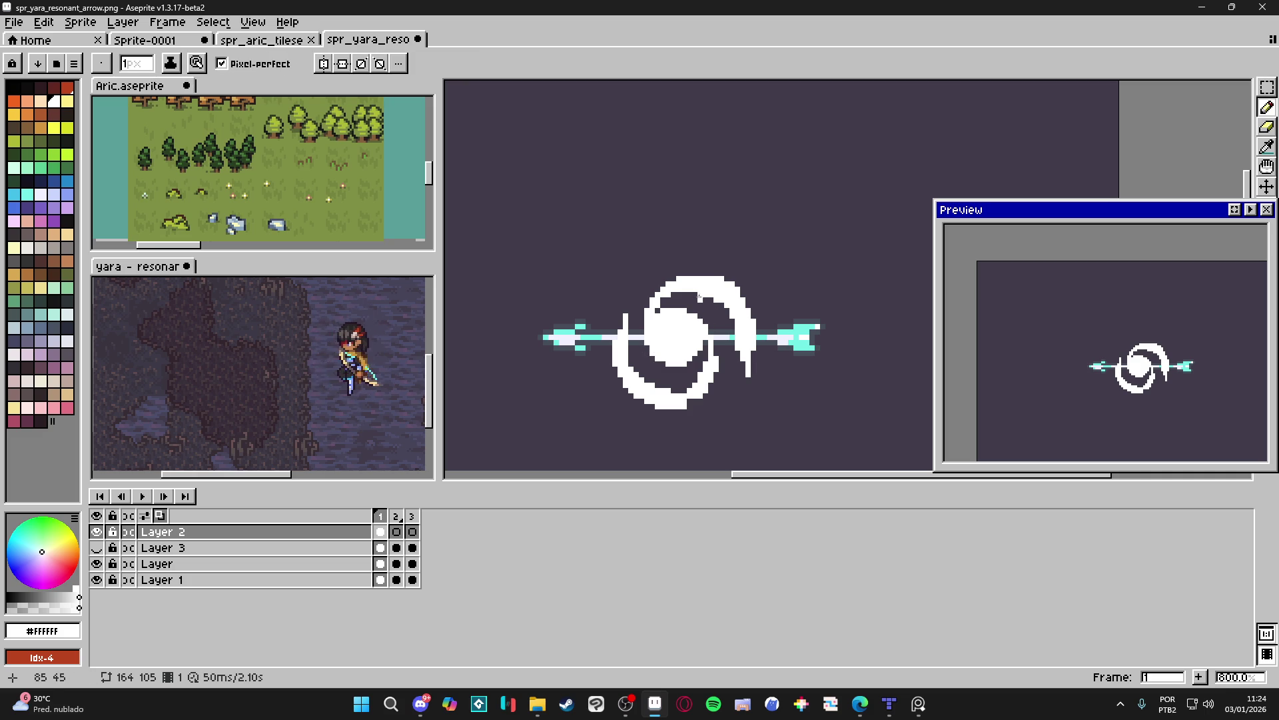
pyautogui.click(396, 532)
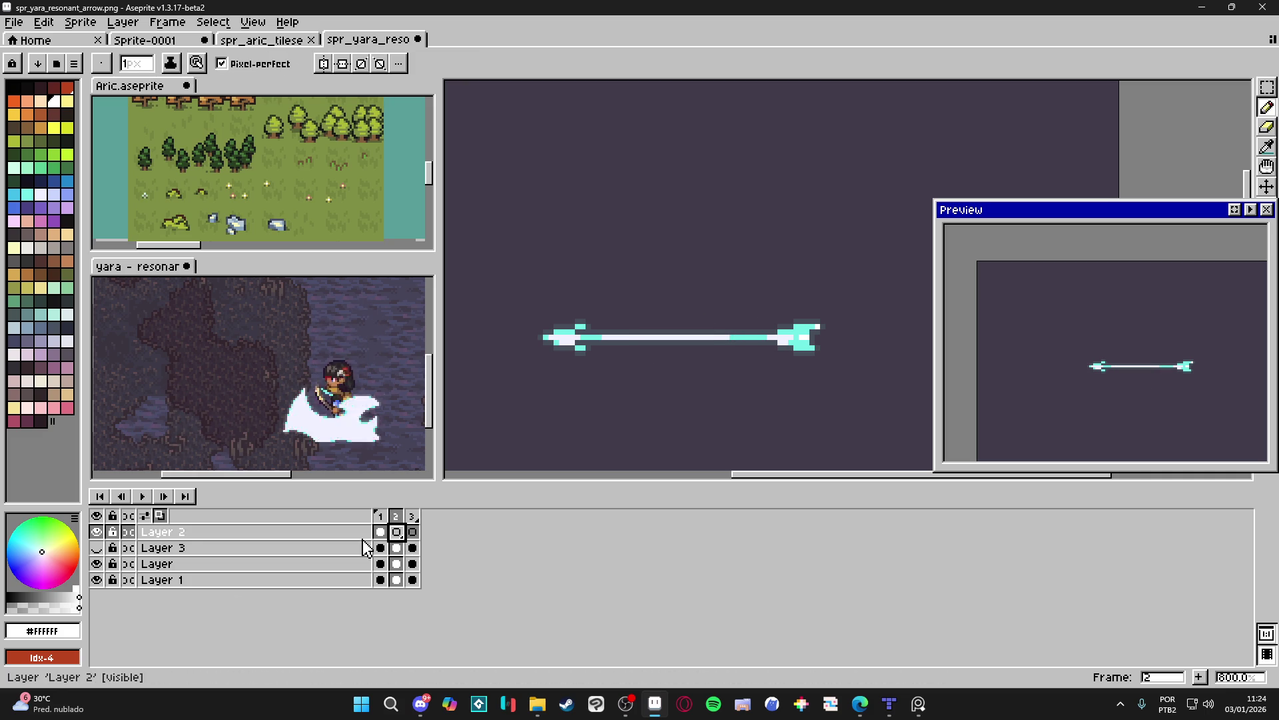
# Hide Layer 1, paint a small white orb with a hooked arc at the arrow's centre, and play the preview.
pyautogui.click(97, 579)
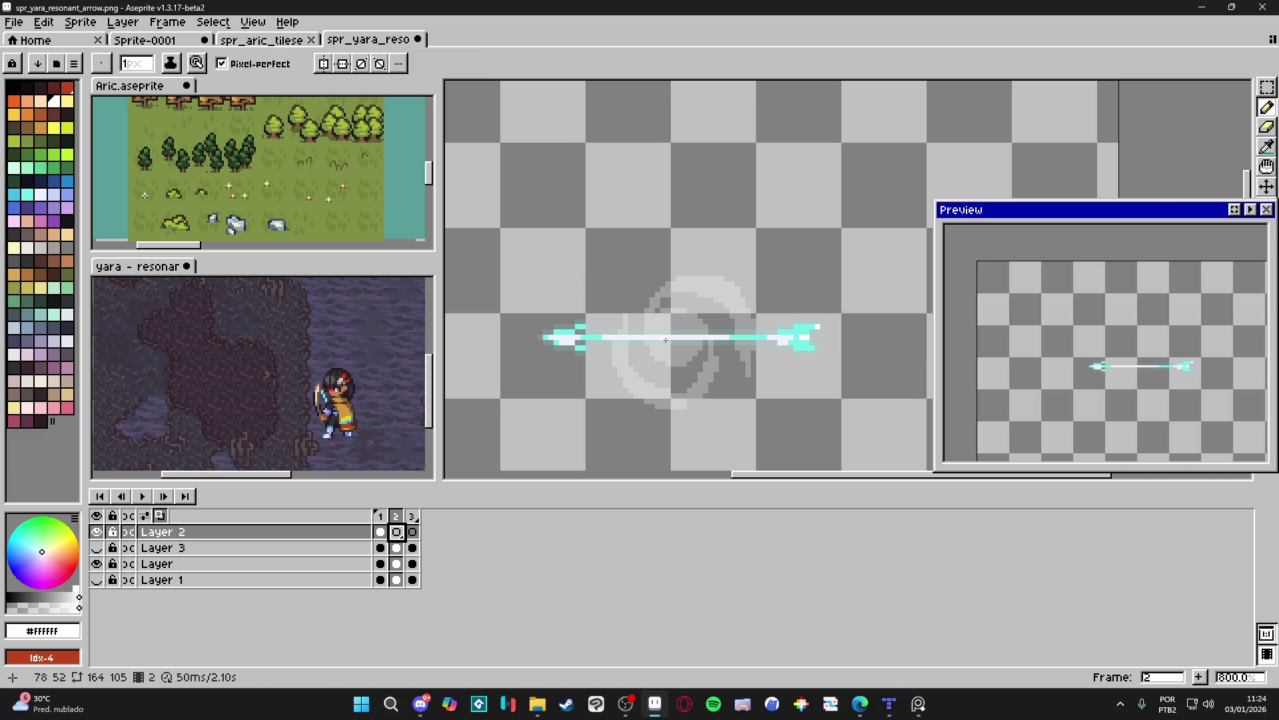
pyautogui.moveTo(678, 341)
pyautogui.mouseDown()
pyautogui.moveTo(671, 334)
pyautogui.moveTo(690, 332)
pyautogui.moveTo(653, 330)
pyautogui.moveTo(659, 307)
pyautogui.moveTo(699, 298)
pyautogui.moveTo(669, 309)
pyautogui.mouseUp()
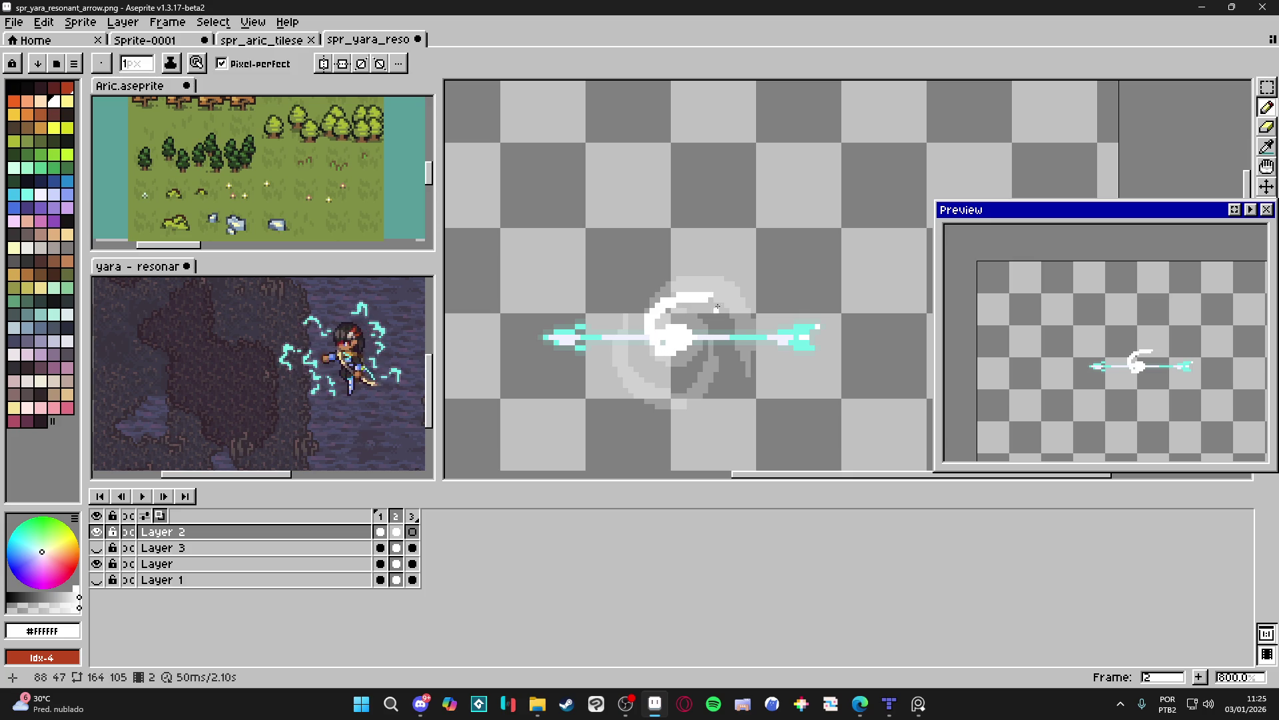
pyautogui.moveTo(736, 317); pyautogui.dragTo(746, 330)
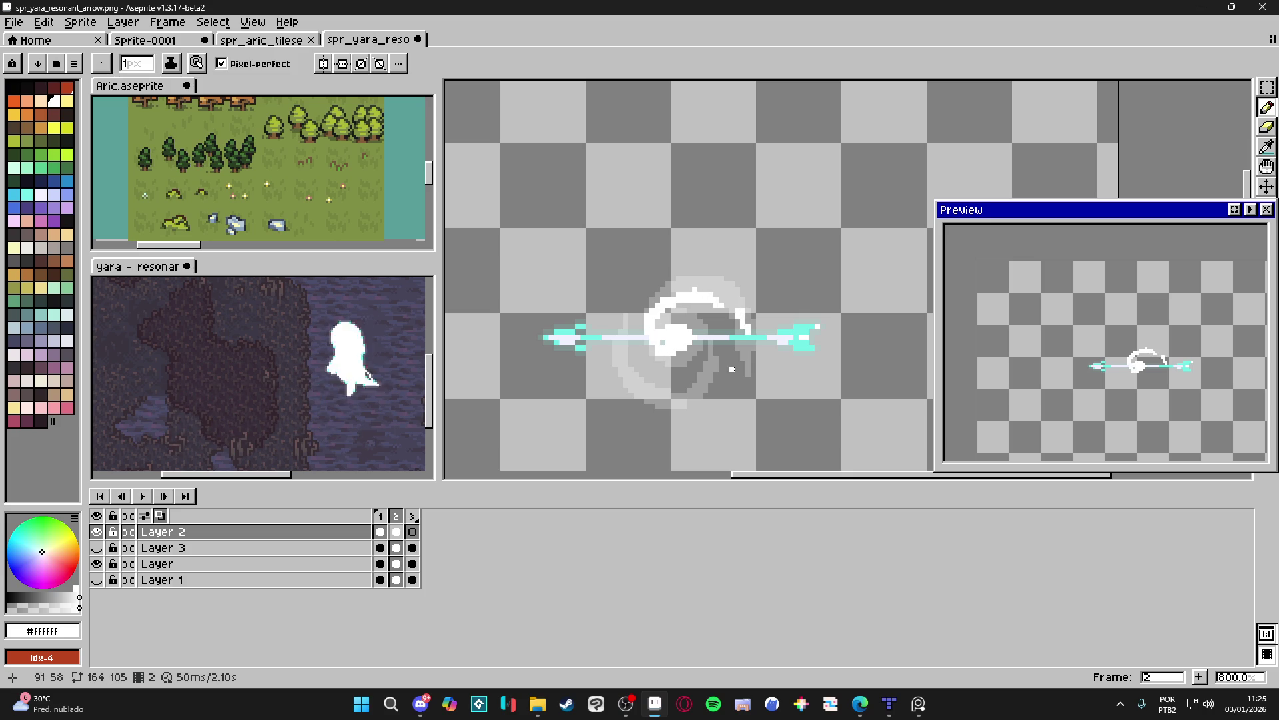
pyautogui.click(1250, 210)
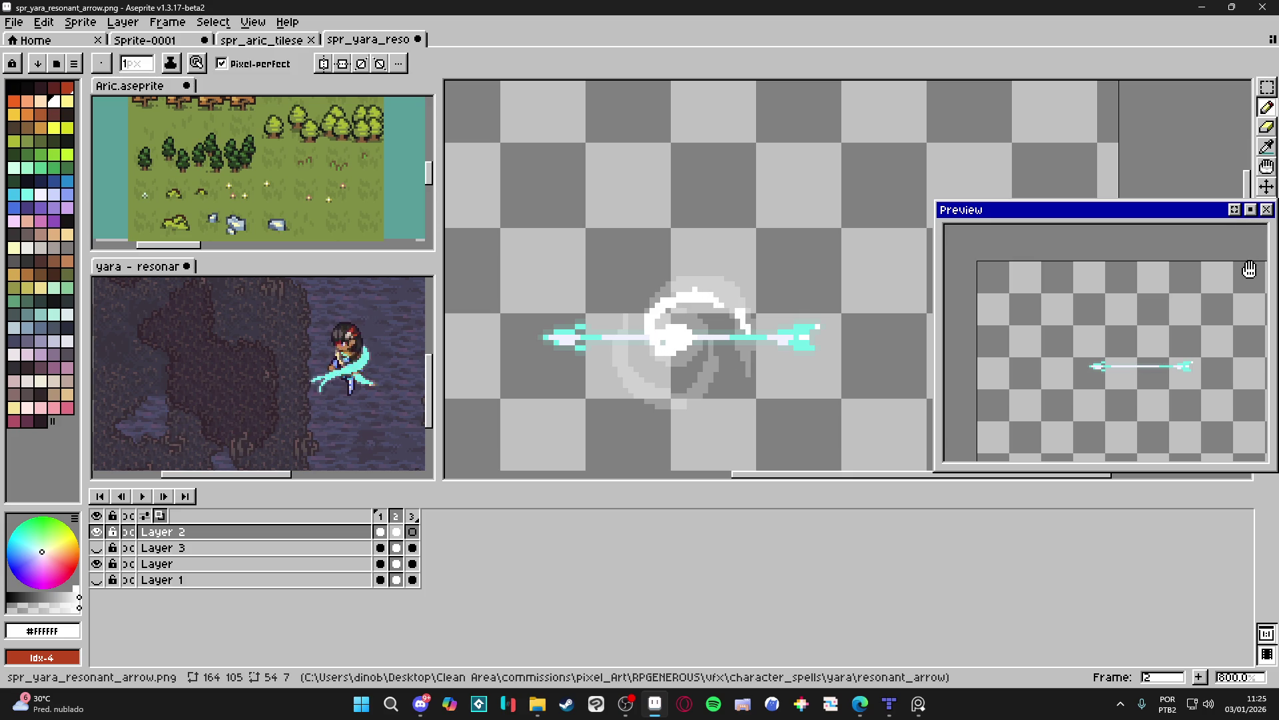
# Give frame 3 an 80 ms duration and check frame 2's settings without changing them.
pyautogui.doubleClick(414, 517)
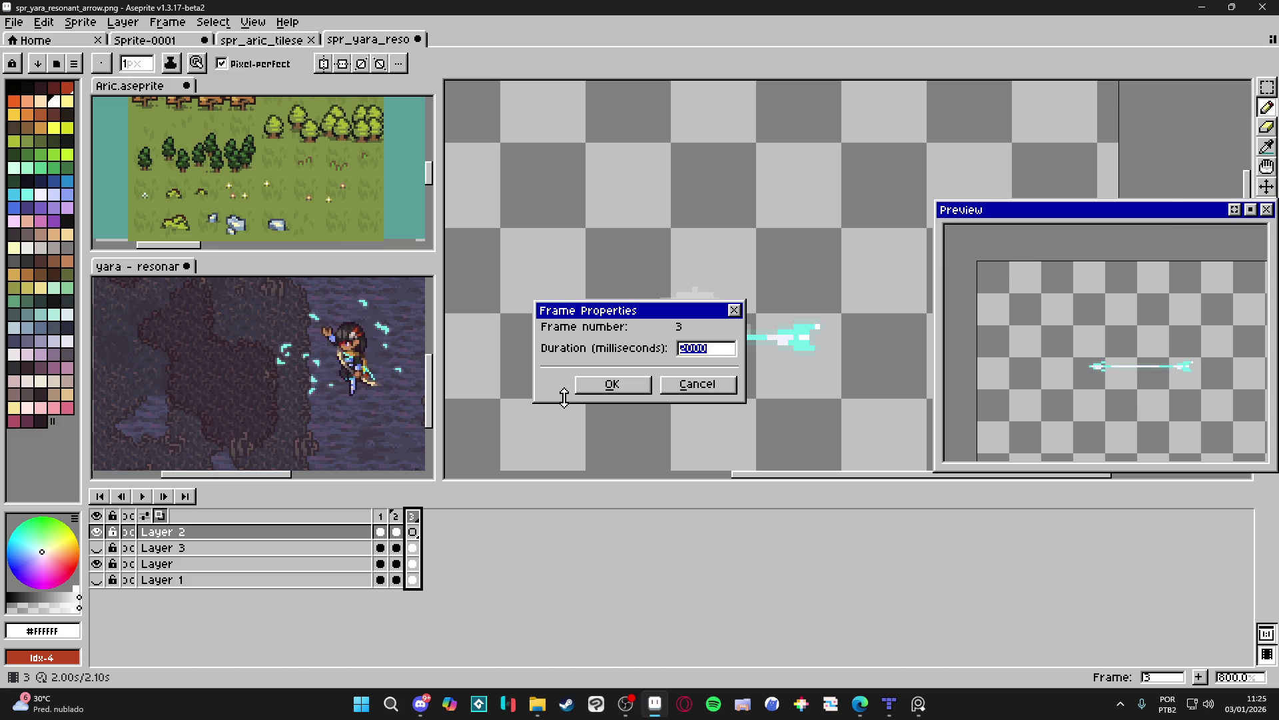
pyautogui.write('80')
pyautogui.press('Return')
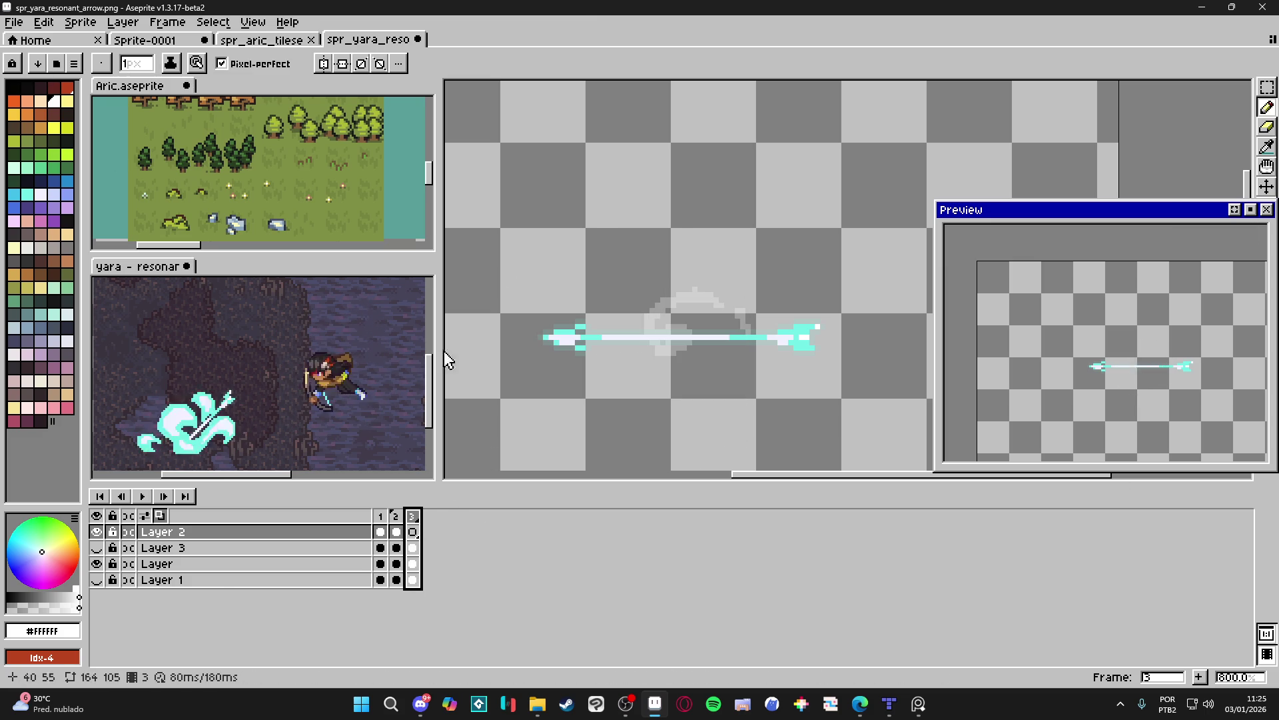
pyautogui.doubleClick(397, 517)
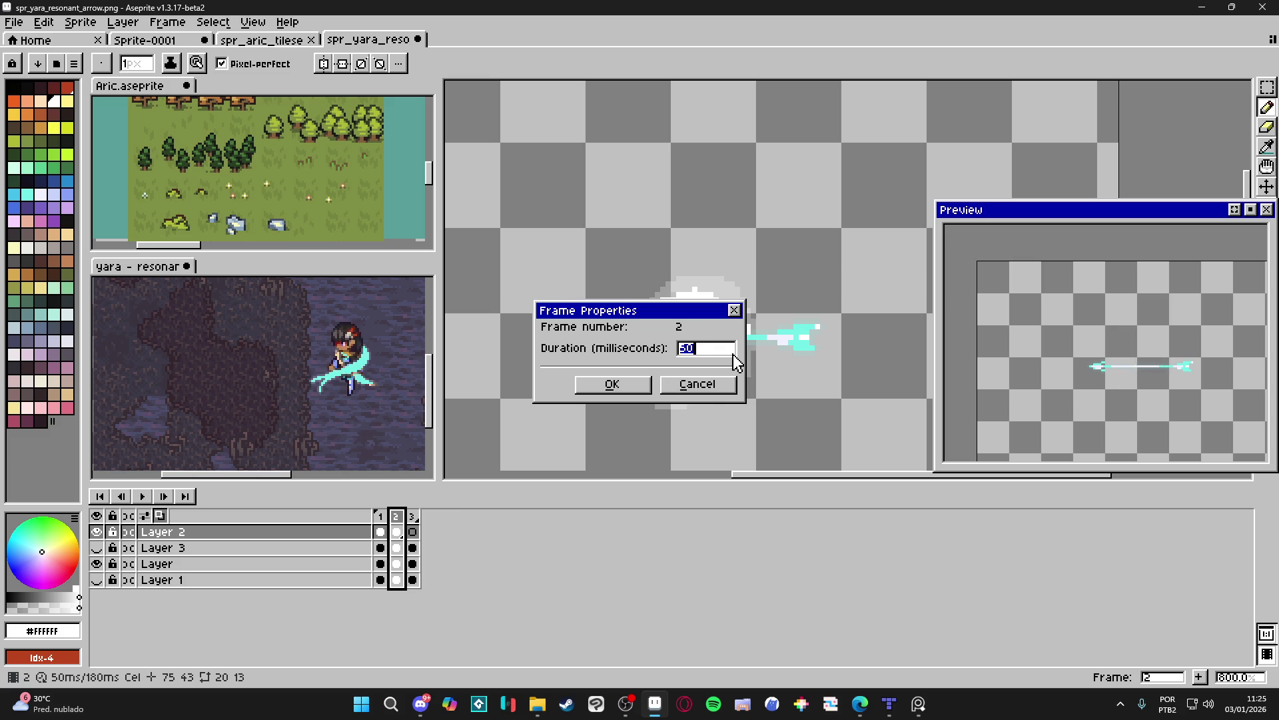
pyautogui.click(697, 384)
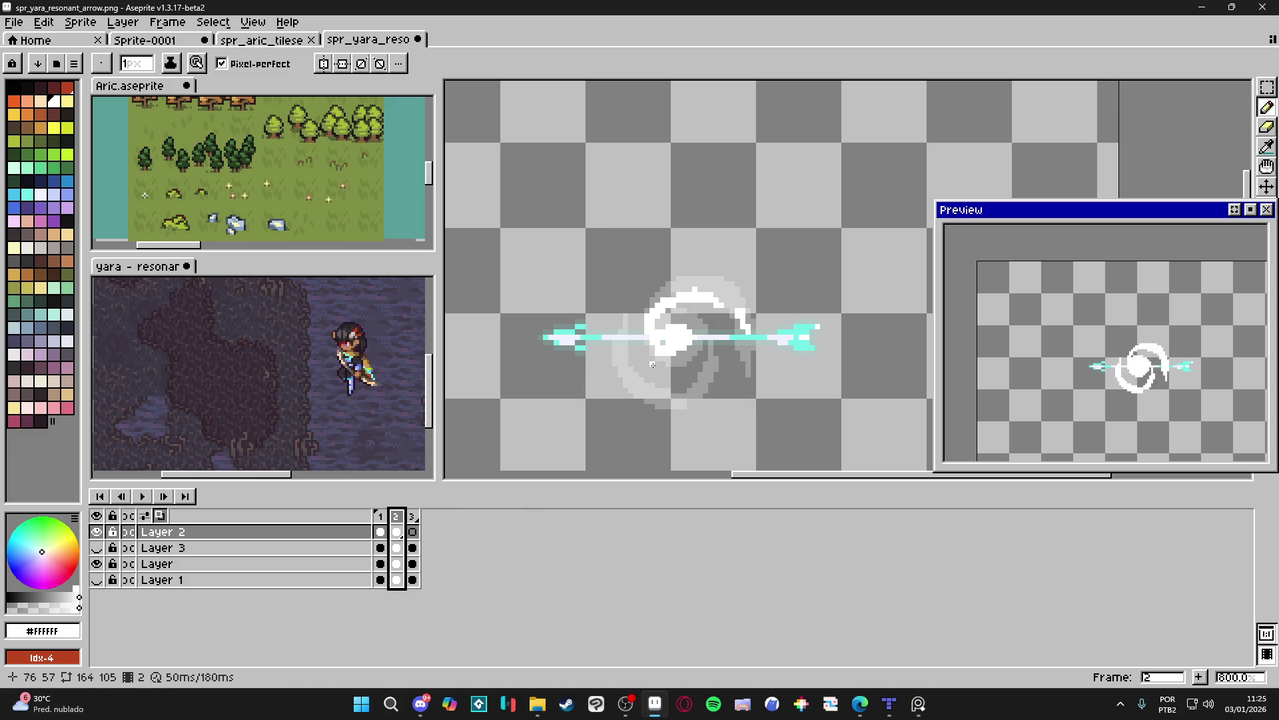
# Draw a white curve down from the swirl centre and fill white pixels to its left.
pyautogui.click(700, 347)
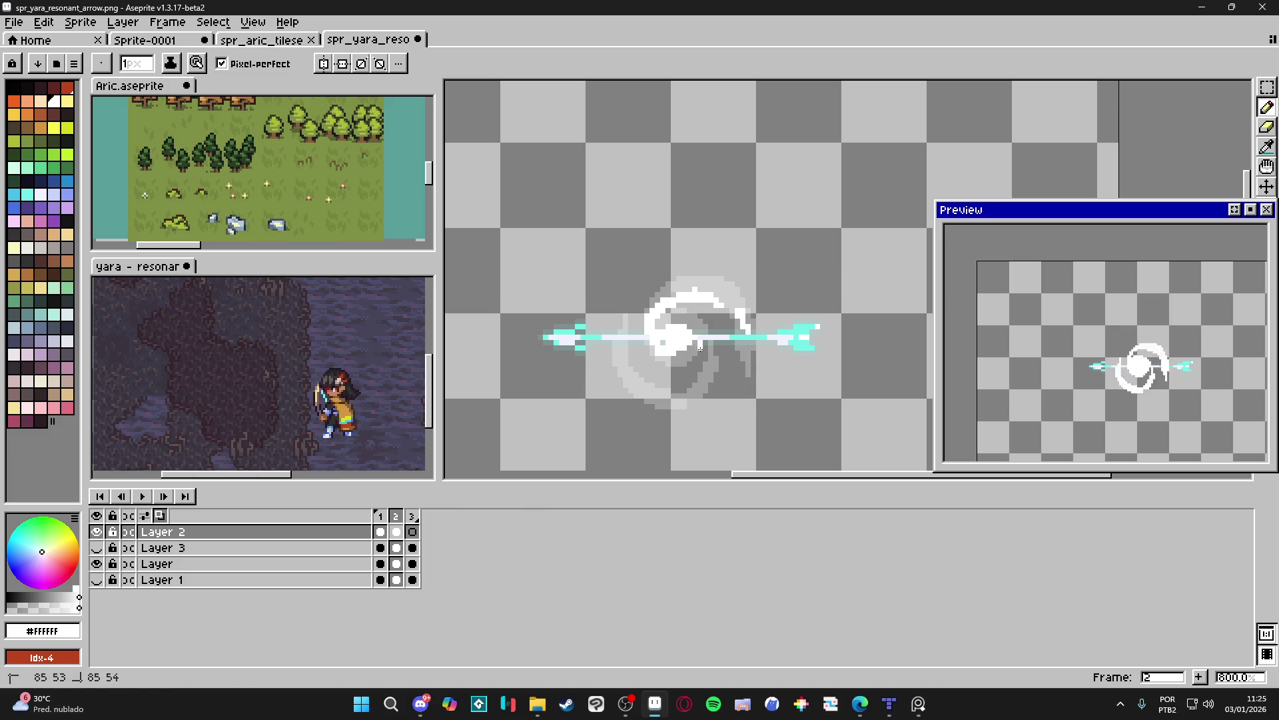
pyautogui.moveTo(700, 353)
pyautogui.mouseDown()
pyautogui.moveTo(690, 384)
pyautogui.moveTo(661, 389)
pyautogui.mouseUp()
pyautogui.click(699, 337)
pyautogui.moveTo(705, 342); pyautogui.dragTo(665, 343)
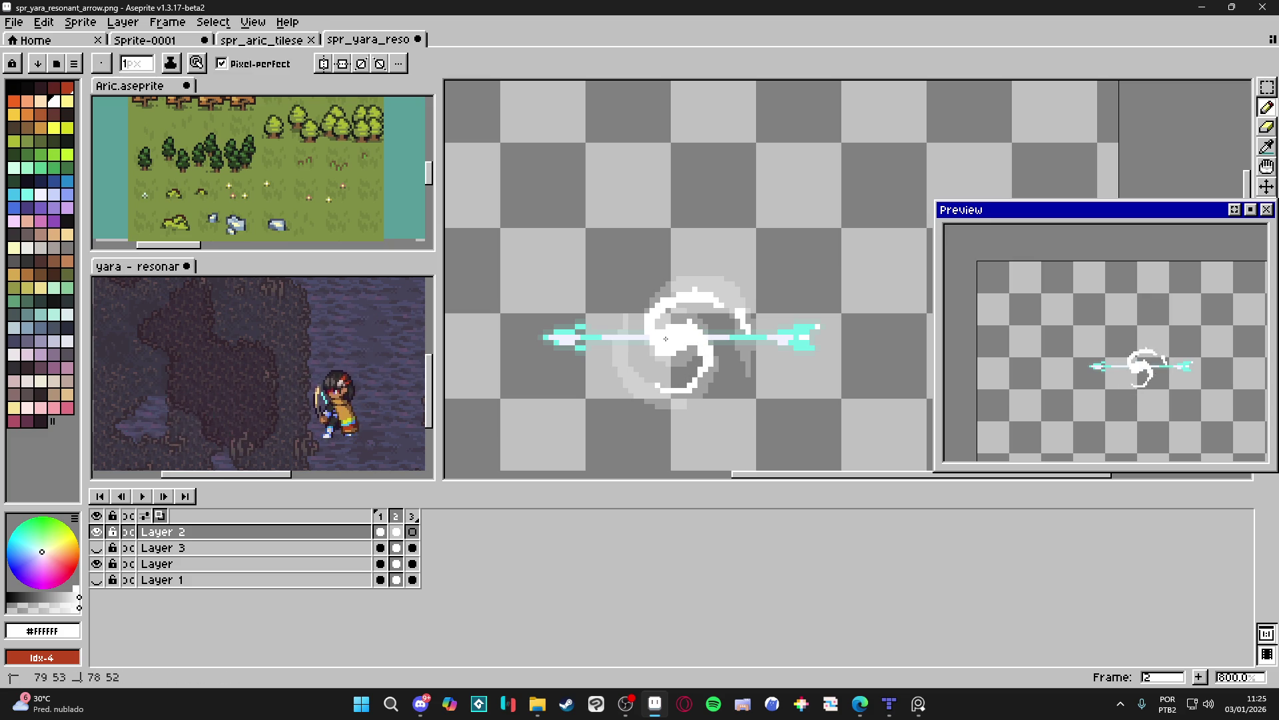
# Add white pixels at the swirl's lower left, tidy with the eraser, and return to frame 1.
pyautogui.press('e')
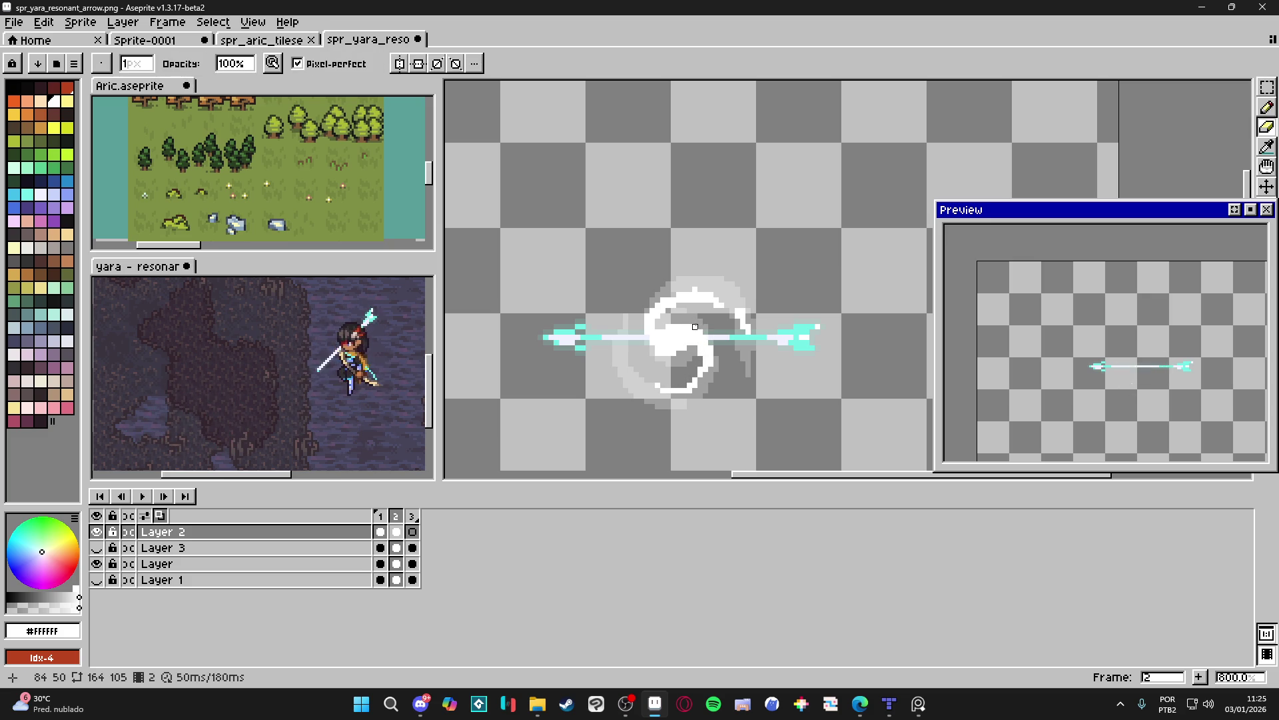
pyautogui.press('b')
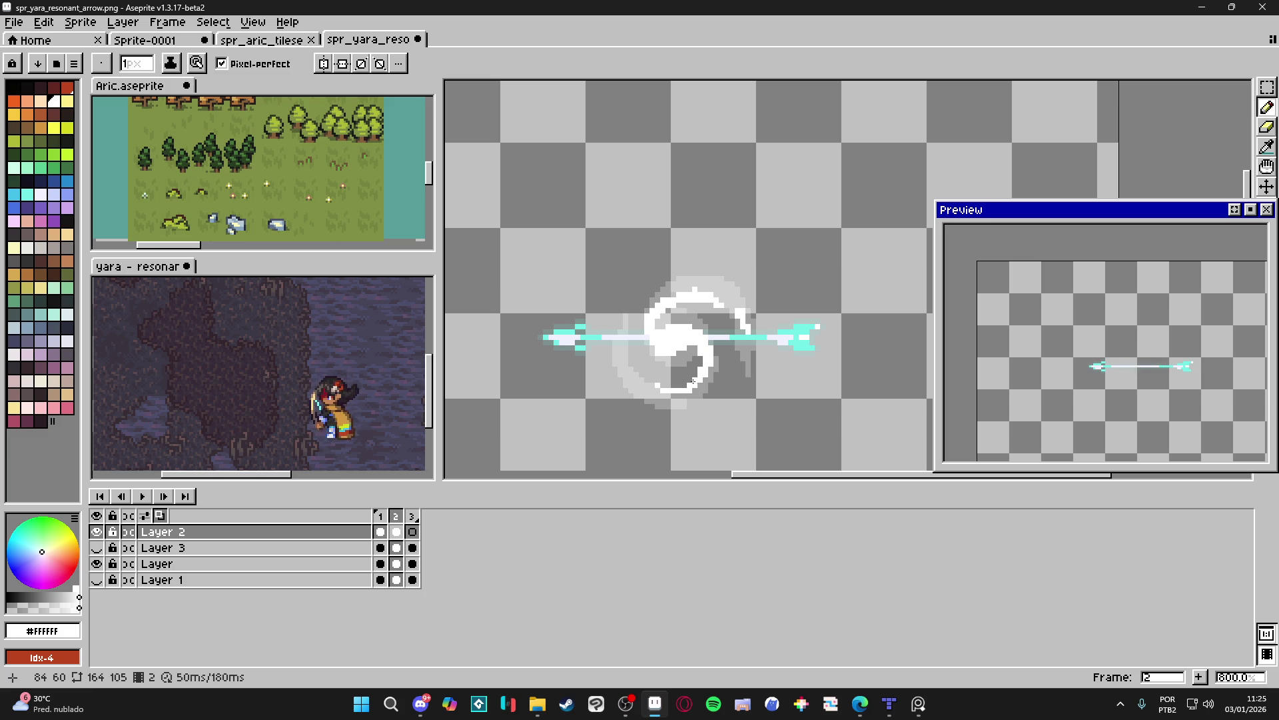
pyautogui.moveTo(656, 386); pyautogui.dragTo(644, 375)
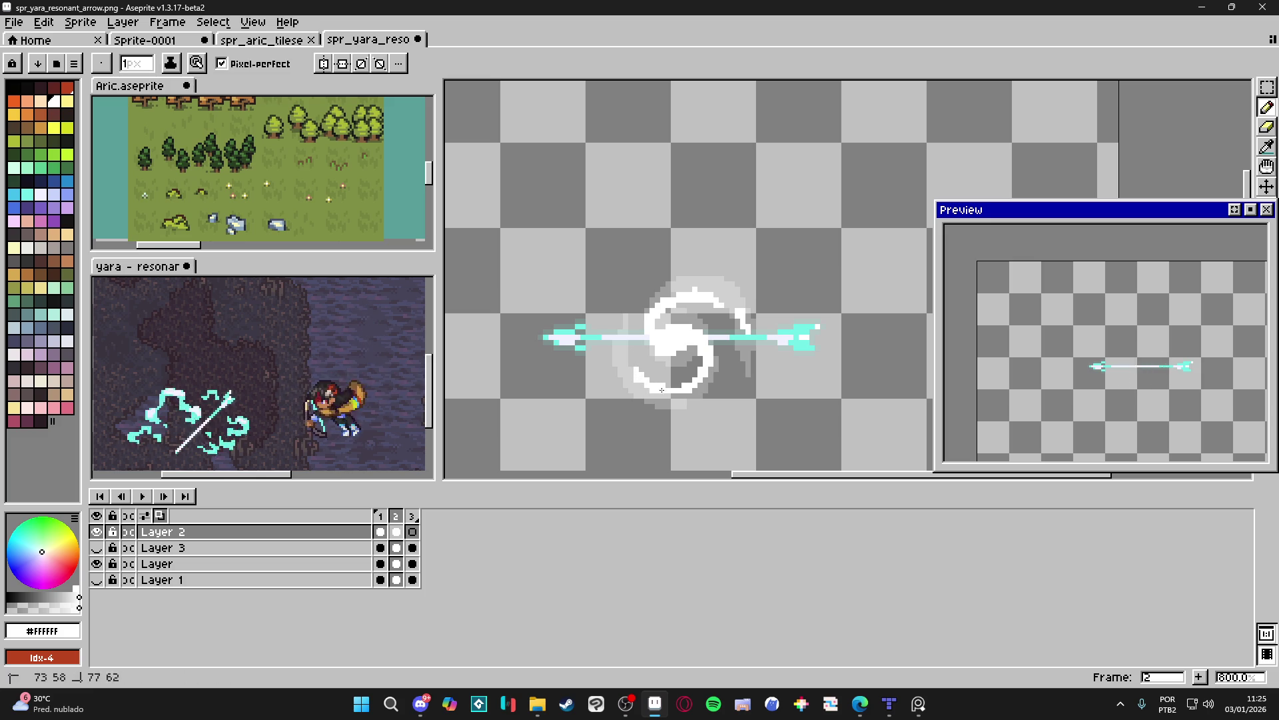
pyautogui.press('e')
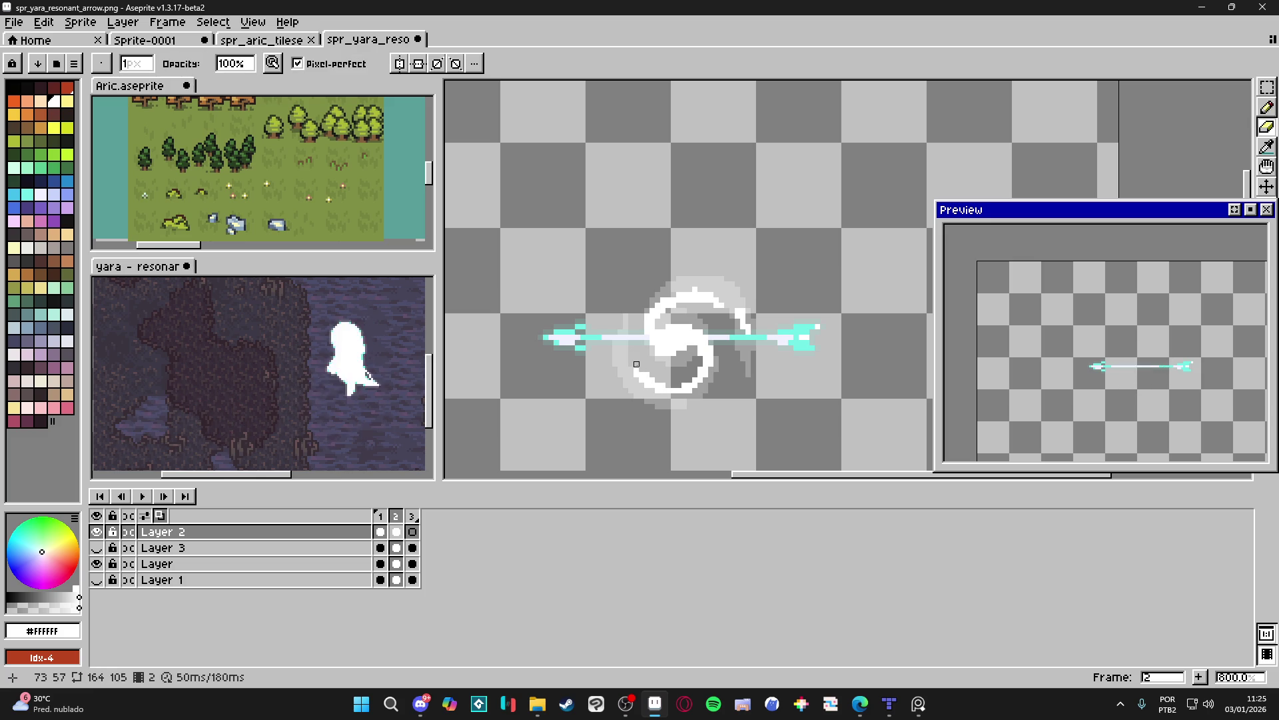
pyautogui.press('b')
pyautogui.press('e')
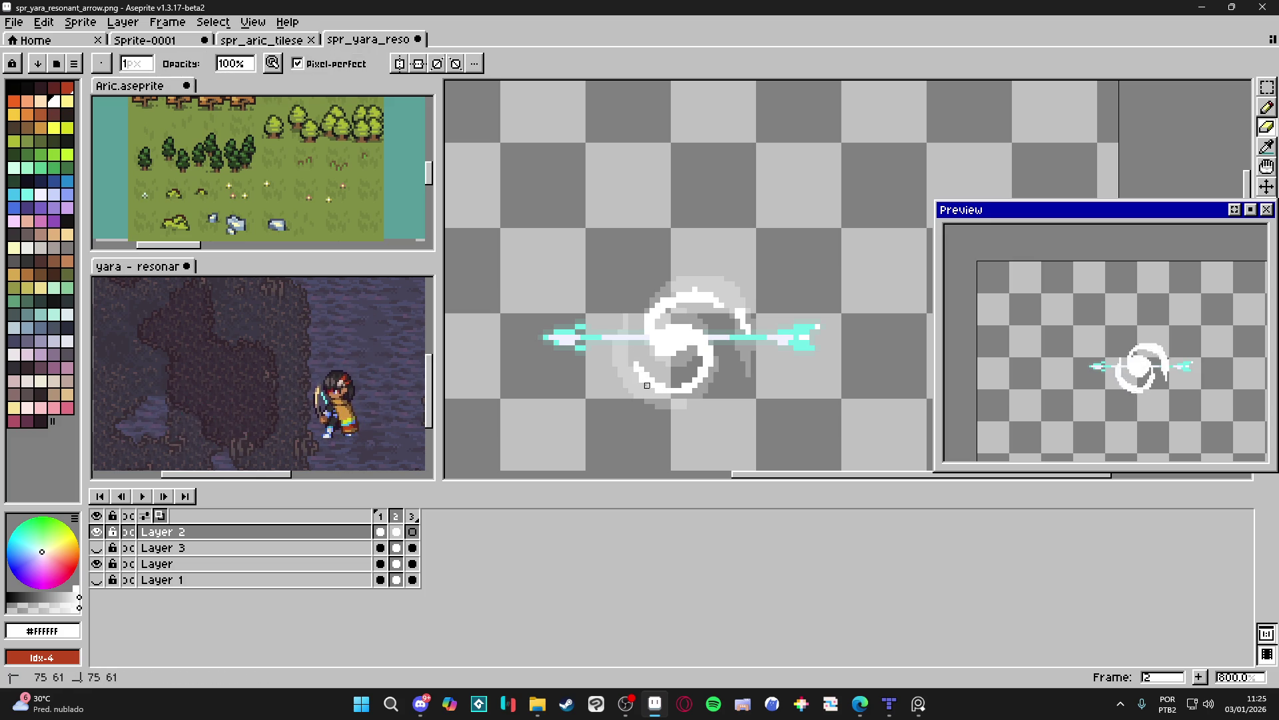
pyautogui.press('b')
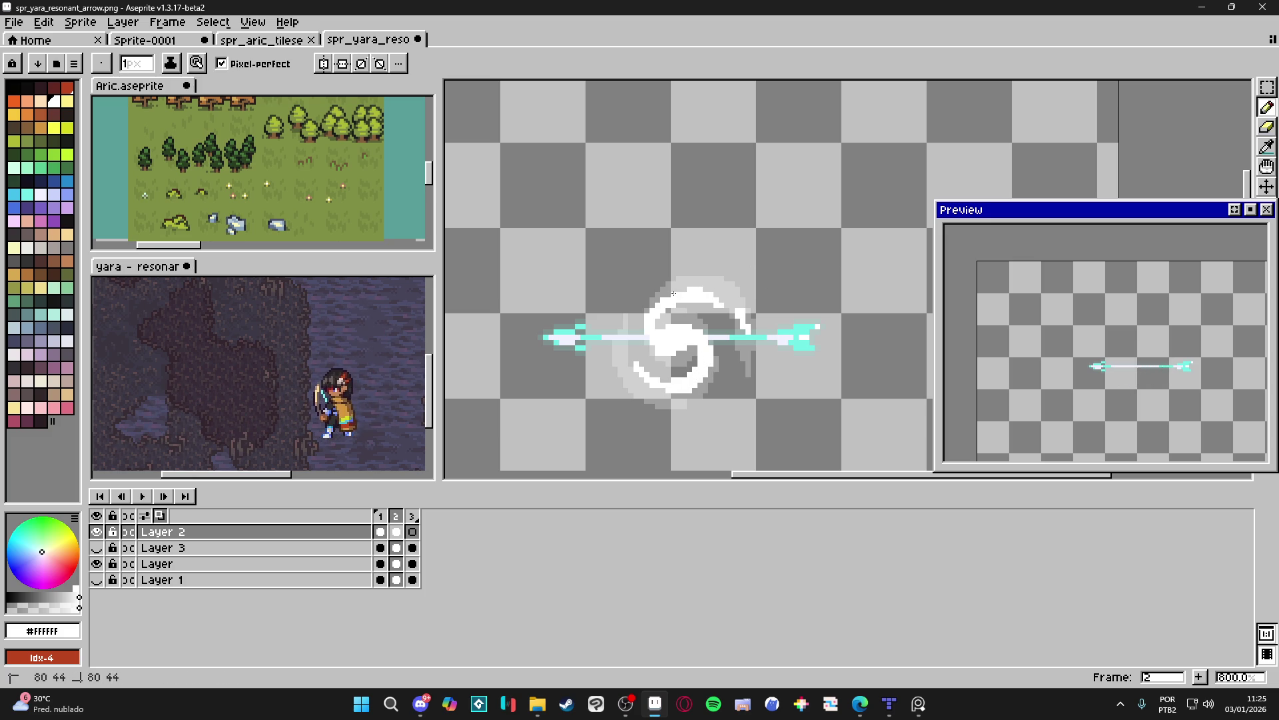
pyautogui.press('e')
pyautogui.press('b')
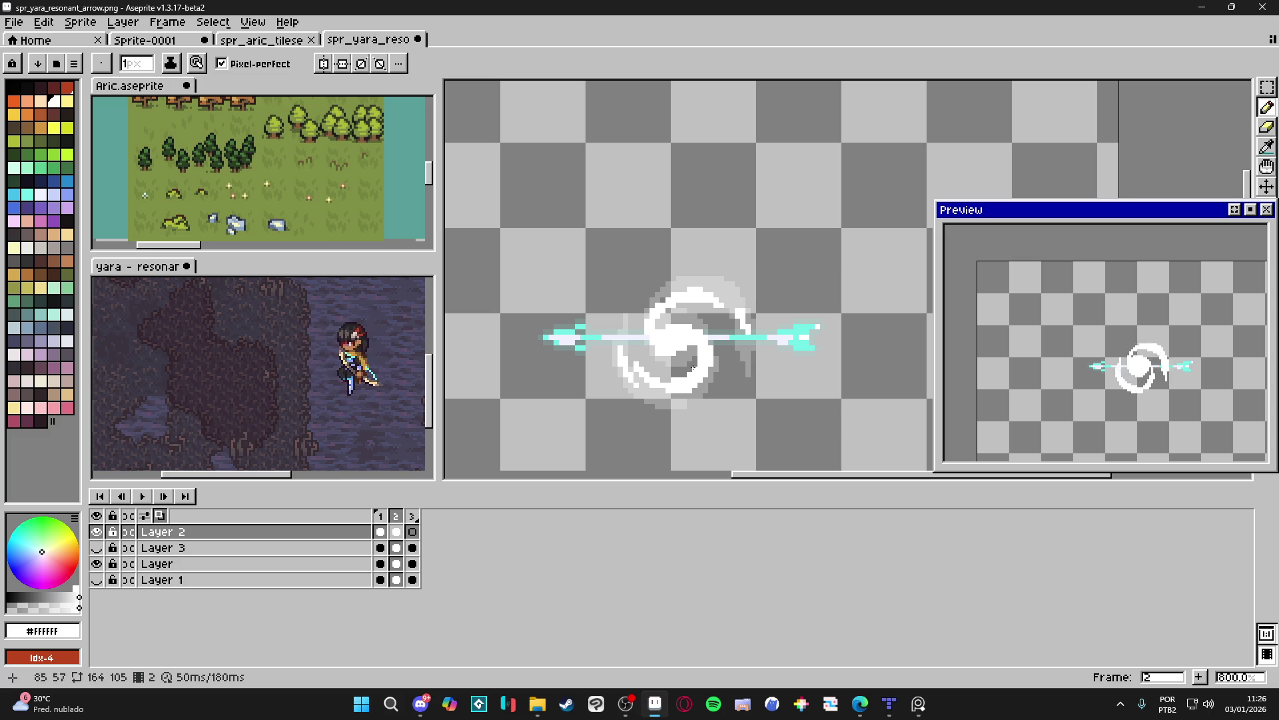
pyautogui.press('Left')
pyautogui.press('e')
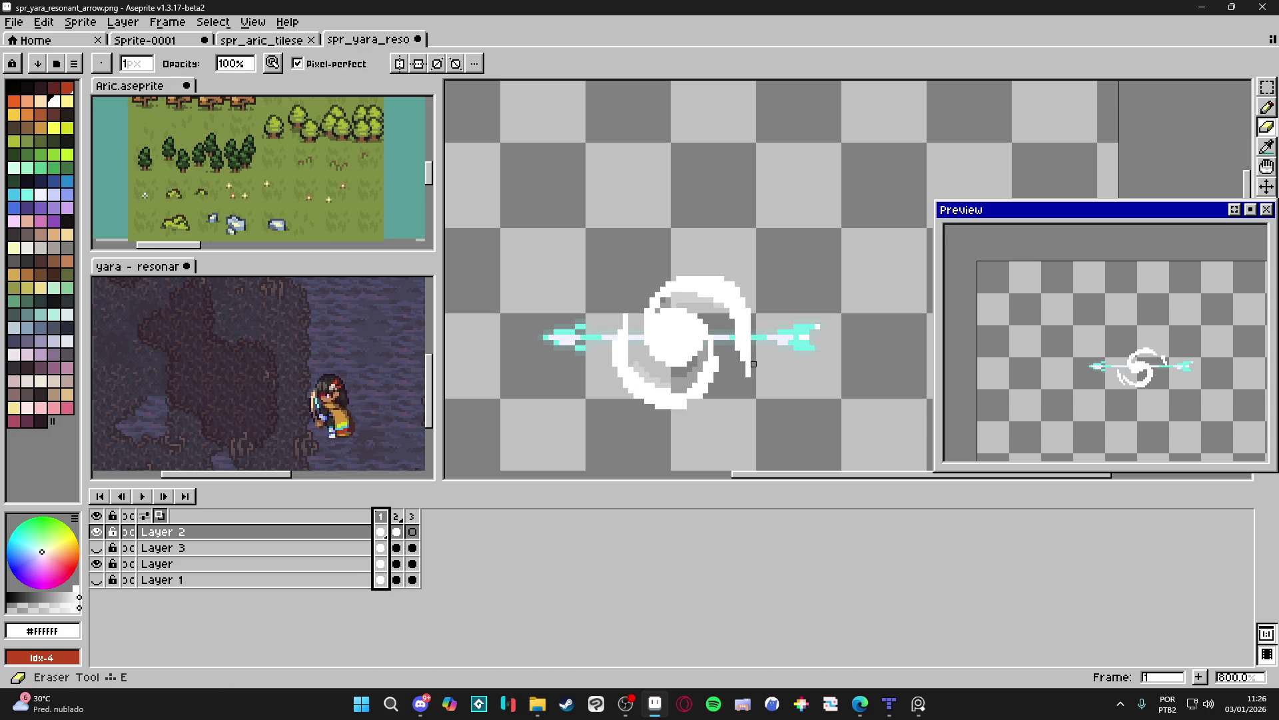
pyautogui.moveTo(749, 356); pyautogui.dragTo(743, 385)
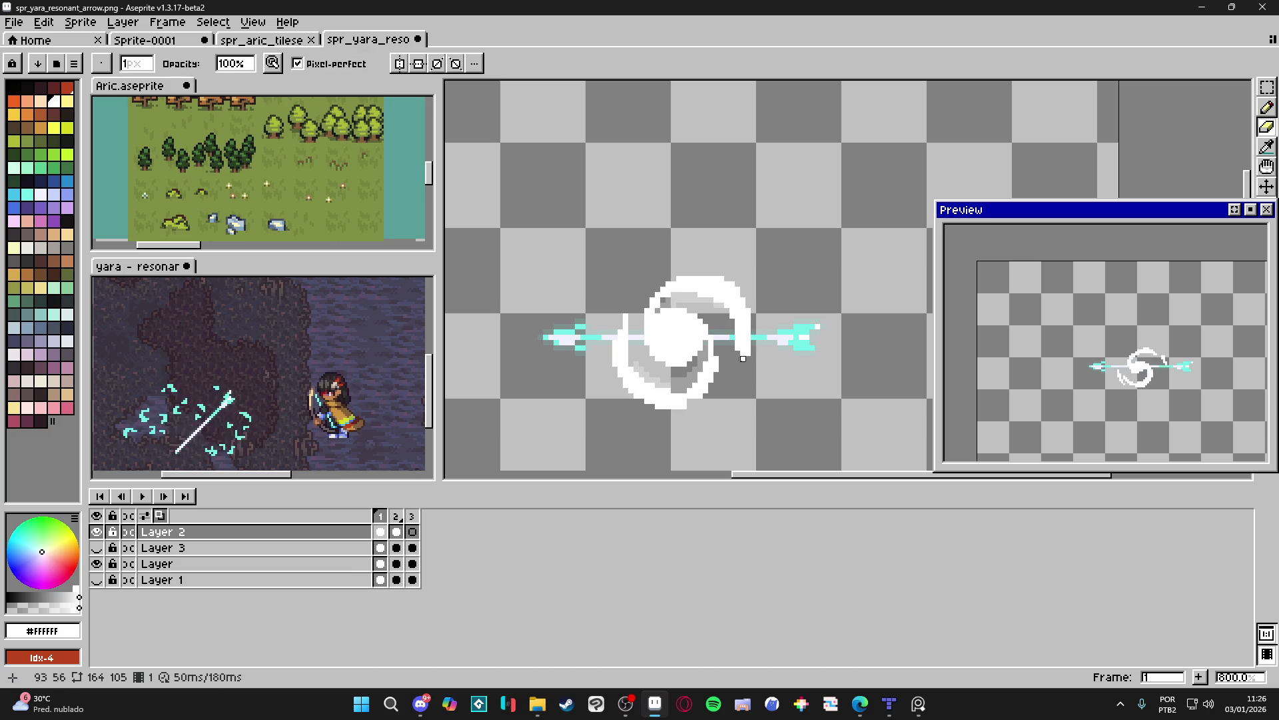
pyautogui.hotkey('ctrl', 'z')
pyautogui.press('e')
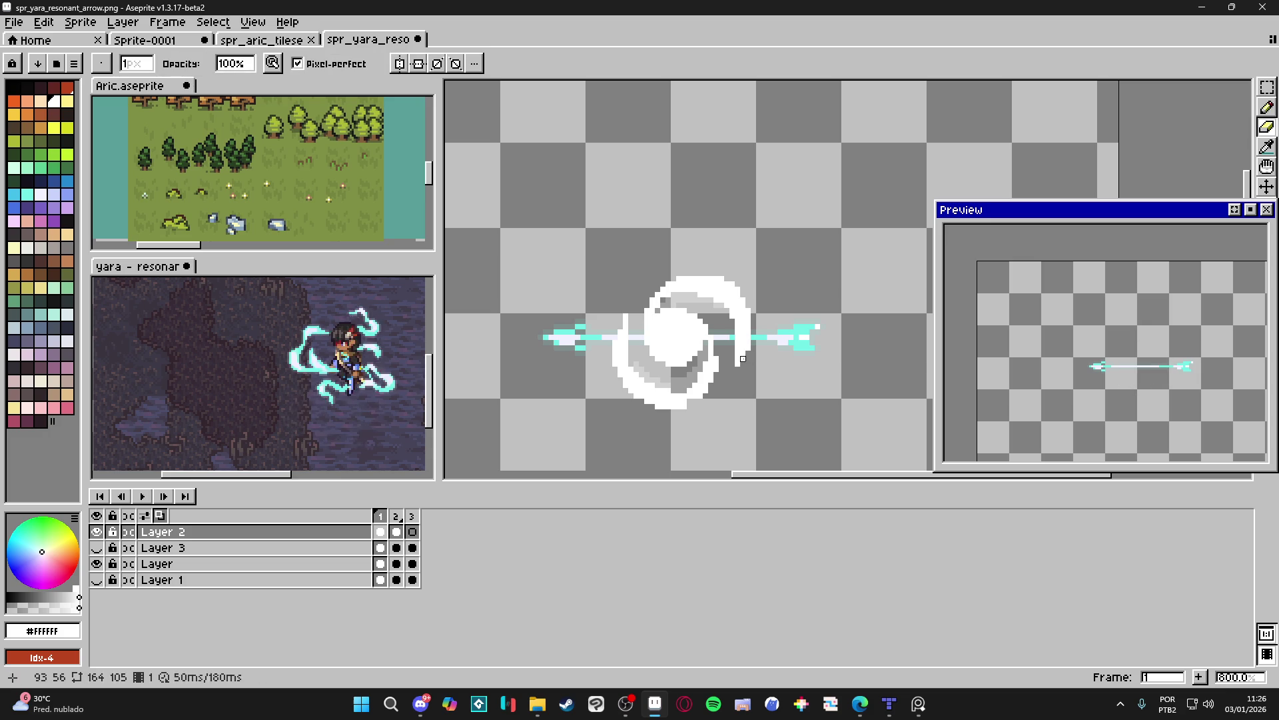
pyautogui.press('b')
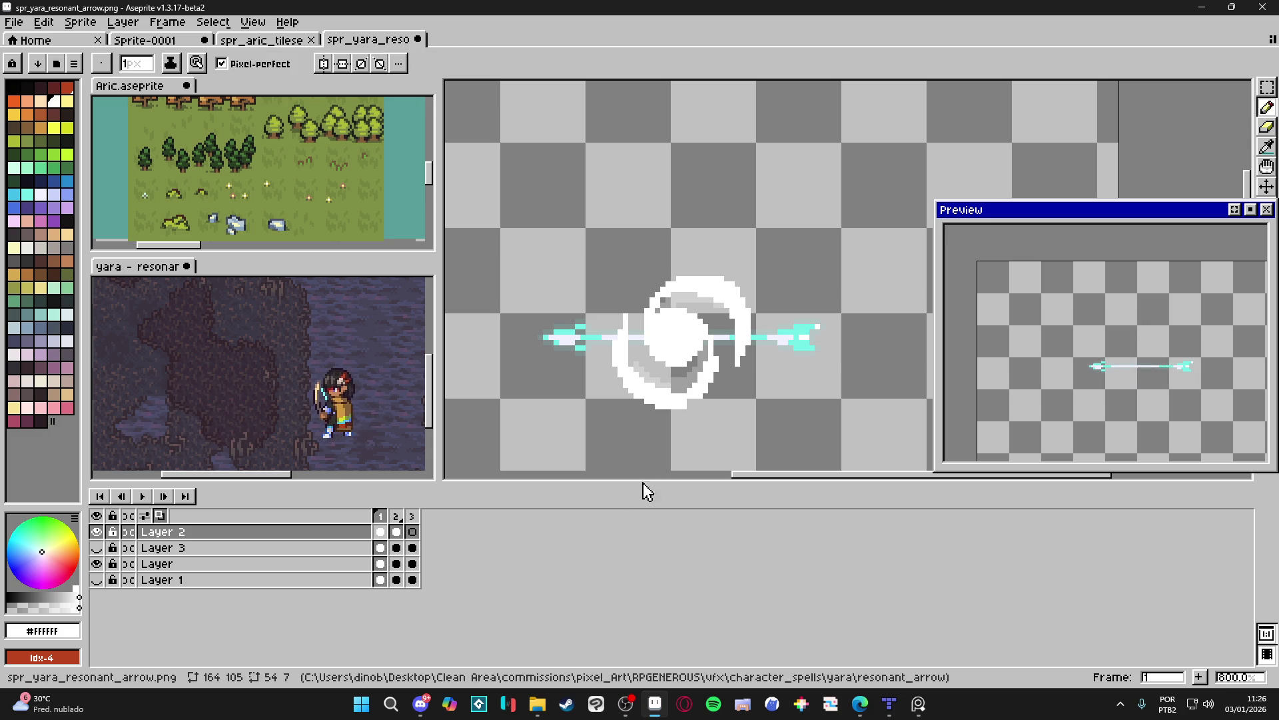
pyautogui.click(396, 533)
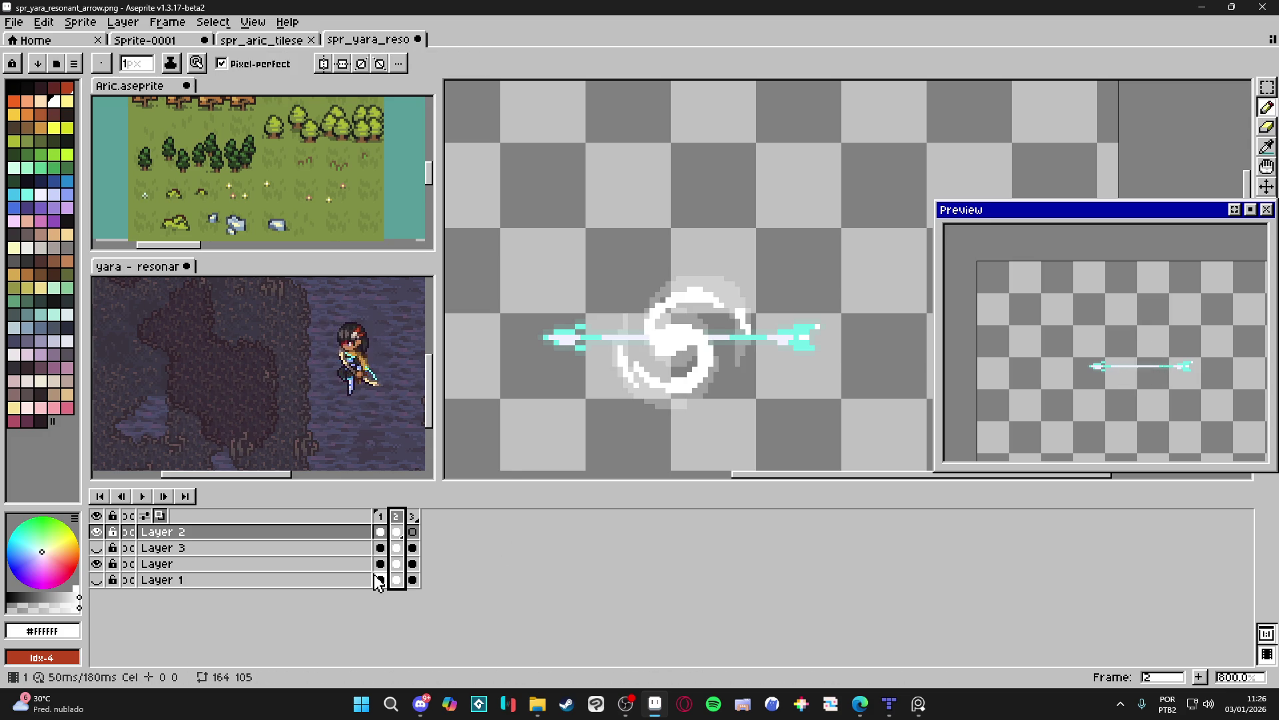
# On frame 3, sketch a jagged white streak outline along the arrow to its left tip.
pyautogui.click(413, 533)
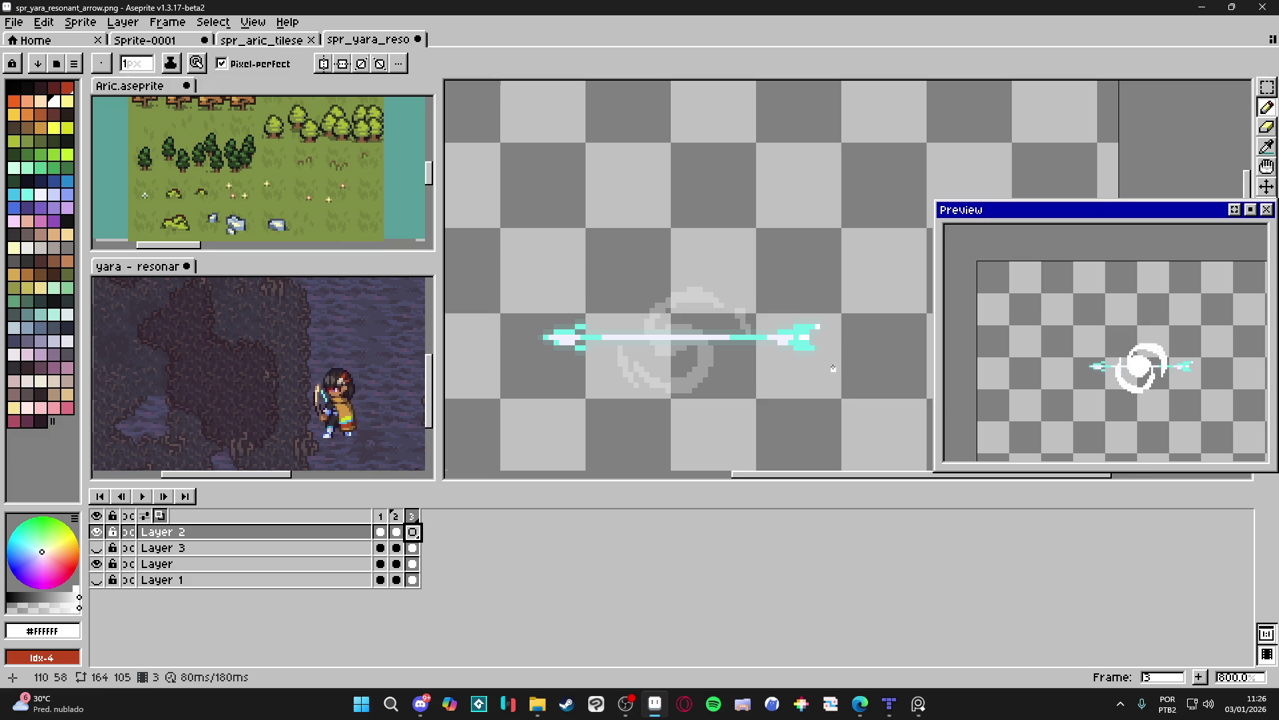
pyautogui.scroll(-2, 761, 379)
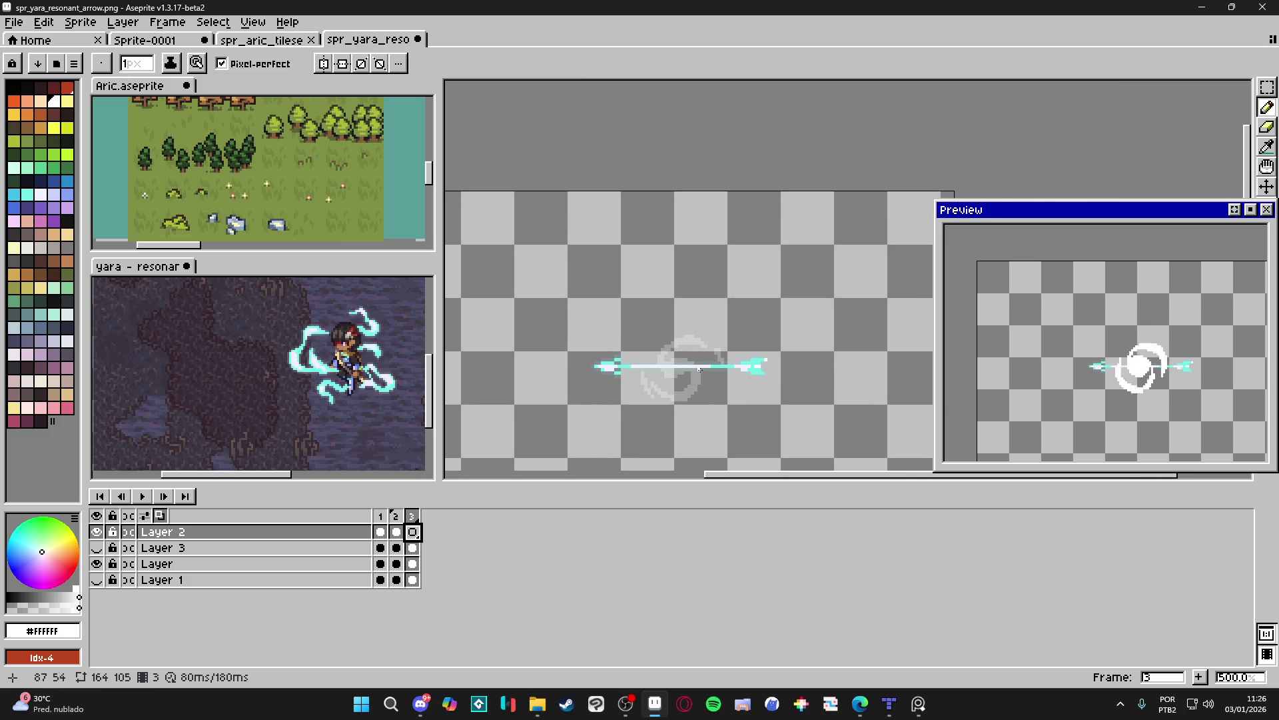
pyautogui.moveTo(689, 363)
pyautogui.mouseDown()
pyautogui.moveTo(808, 343)
pyautogui.moveTo(885, 364)
pyautogui.moveTo(573, 374)
pyautogui.mouseUp()
pyautogui.moveTo(649, 358); pyautogui.dragTo(565, 354)
pyautogui.moveTo(505, 382); pyautogui.dragTo(508, 376)
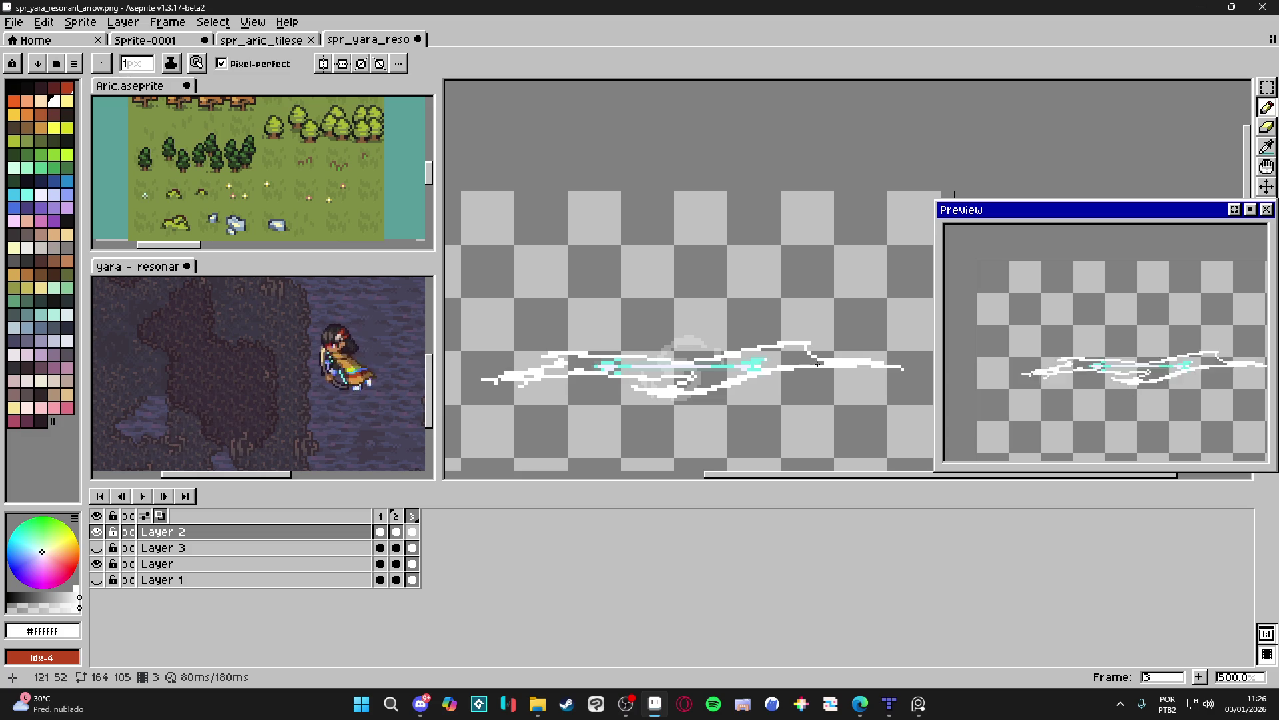
# Flood-fill the streak outline with solid white, undoing one misplaced fill.
pyautogui.press('g')
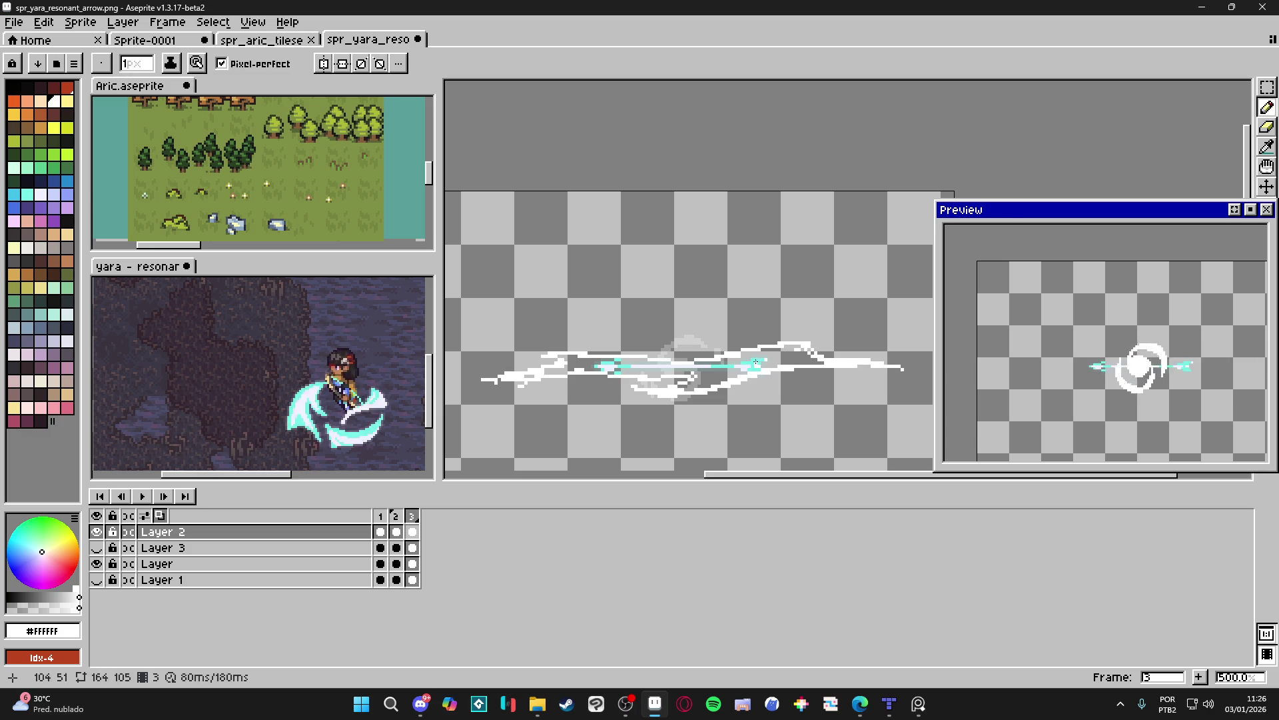
pyautogui.click(766, 366)
pyautogui.hotkey('ctrl', 'z')
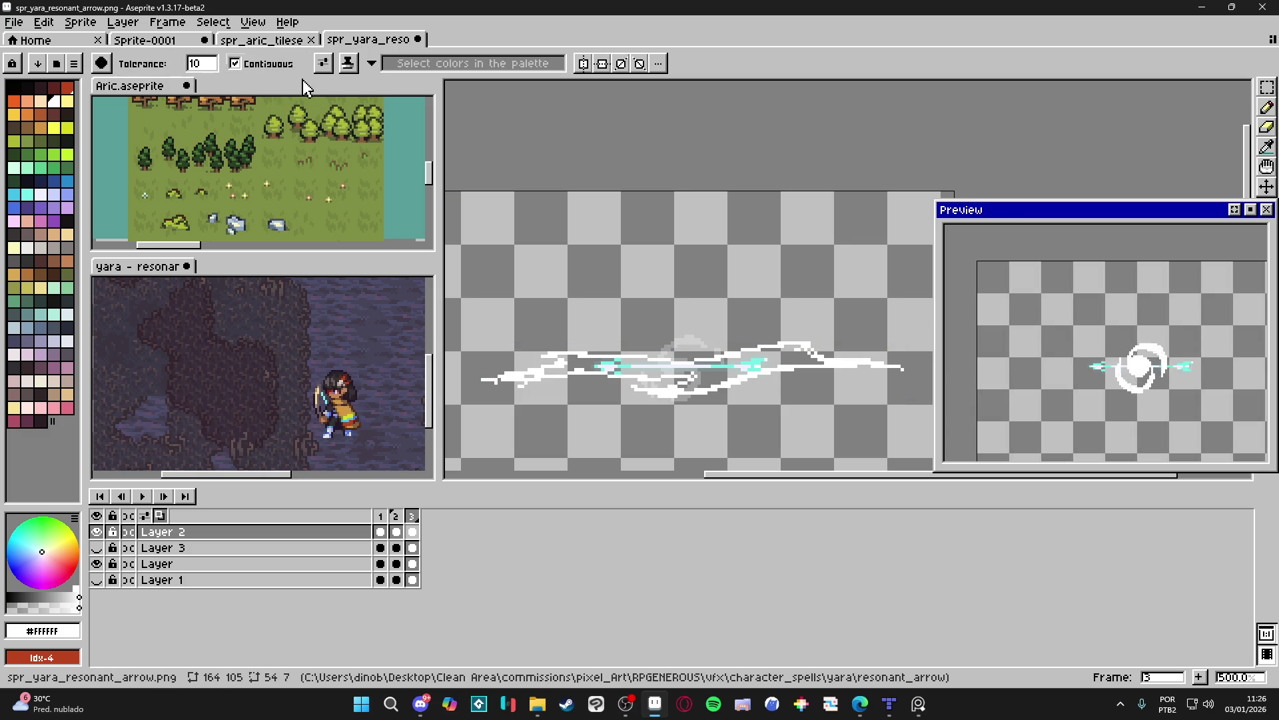
pyautogui.click(550, 373)
pyautogui.press('b')
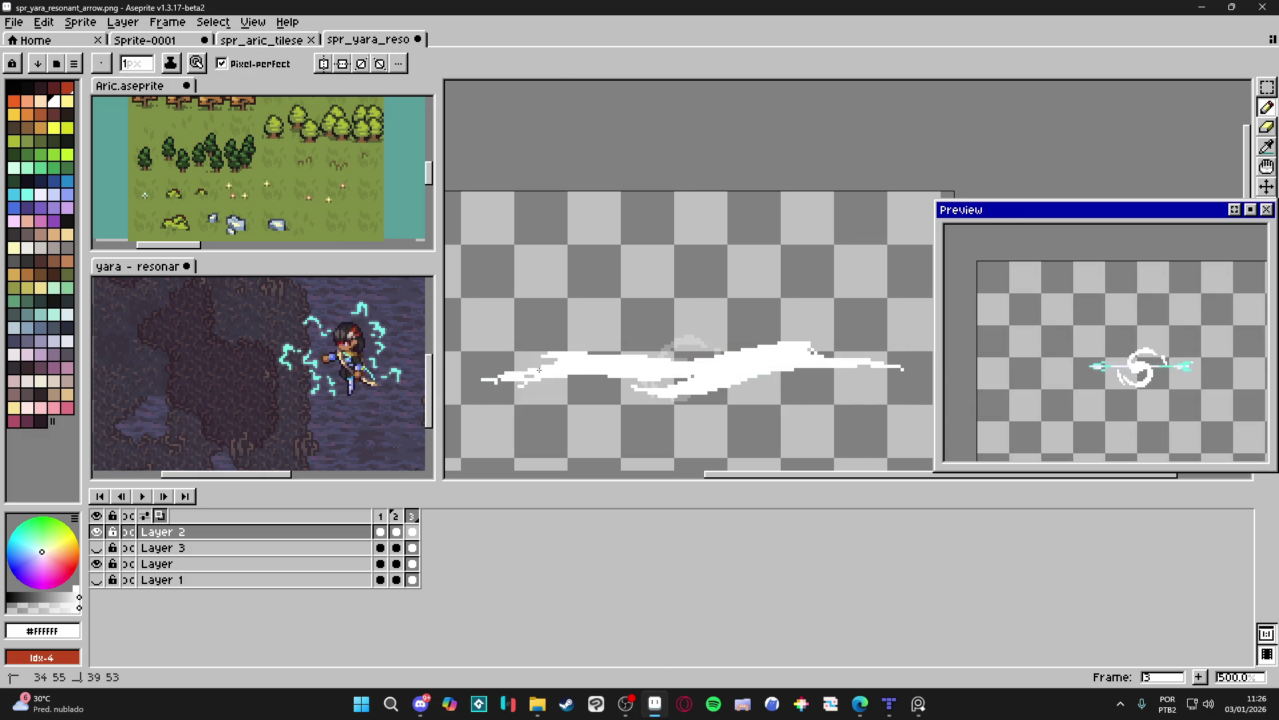
pyautogui.press('e')
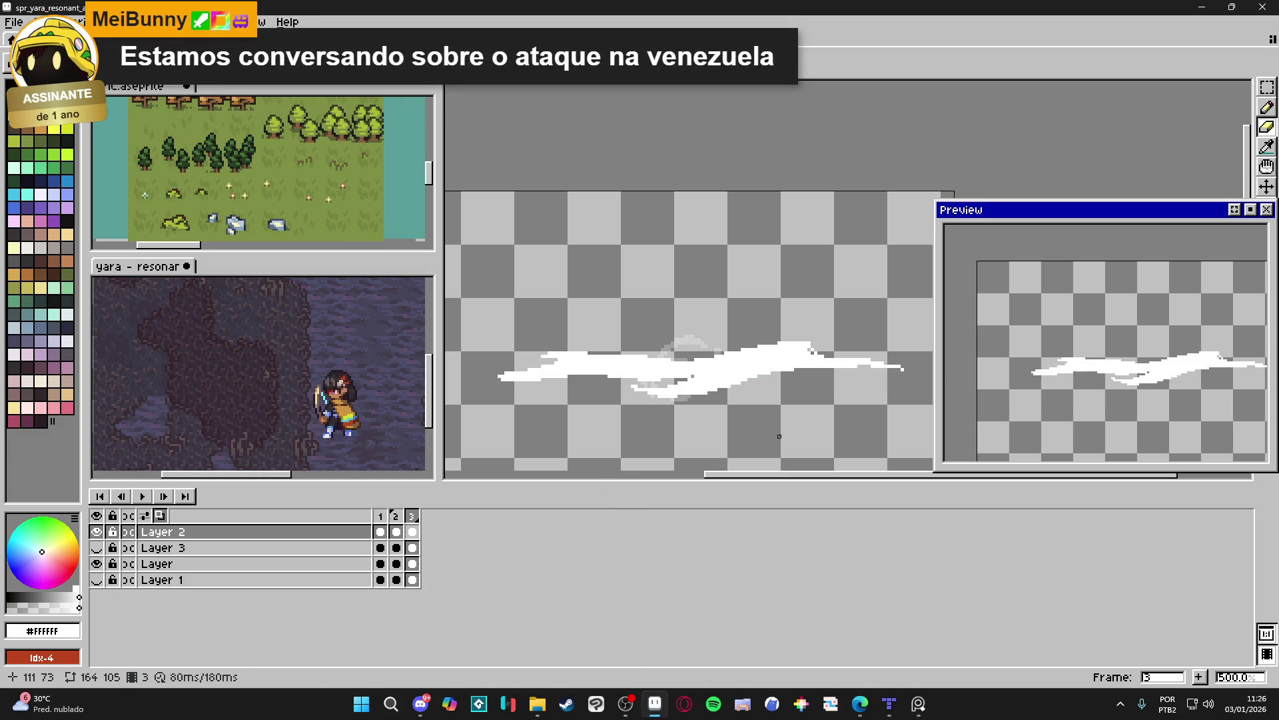
# Delete the white streak, raise the Preview panel, and draw a filled white rectangle across the arrow.
pyautogui.press('Delete')
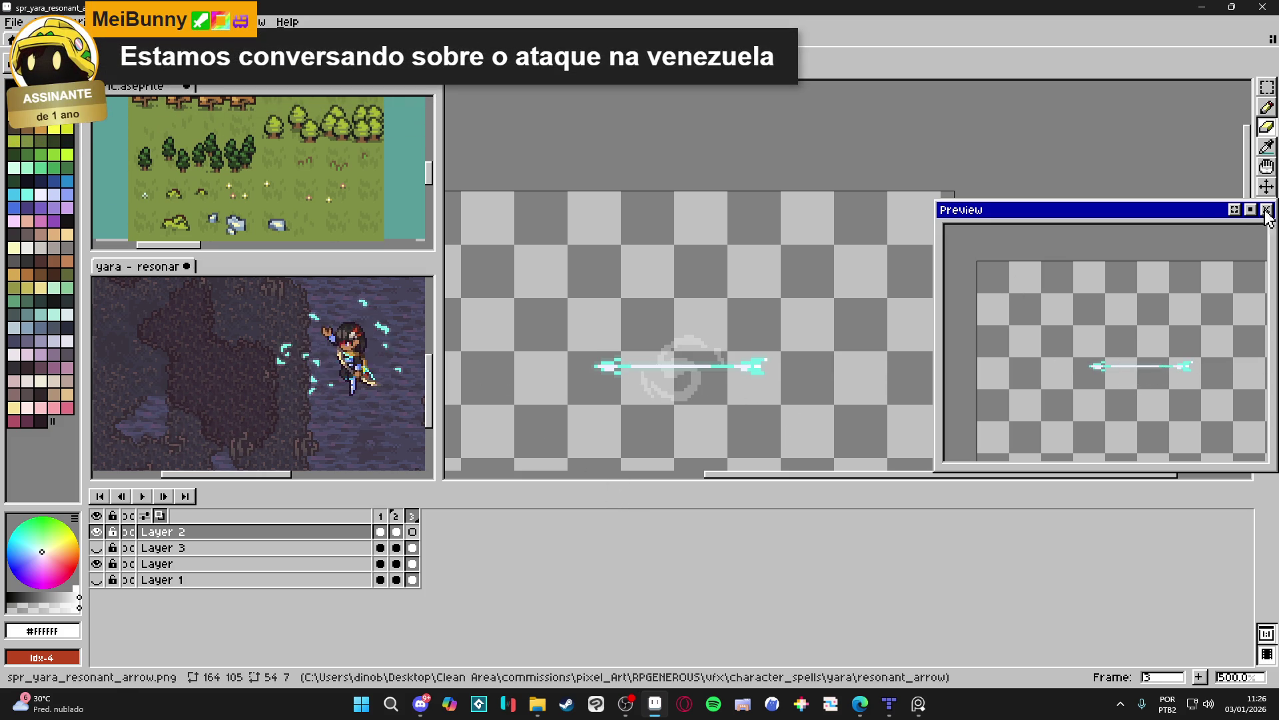
pyautogui.moveTo(1196, 210); pyautogui.dragTo(1136, 83)
pyautogui.click(1267, 248)
pyautogui.click(1226, 246)
pyautogui.scroll(1, 598, 349)
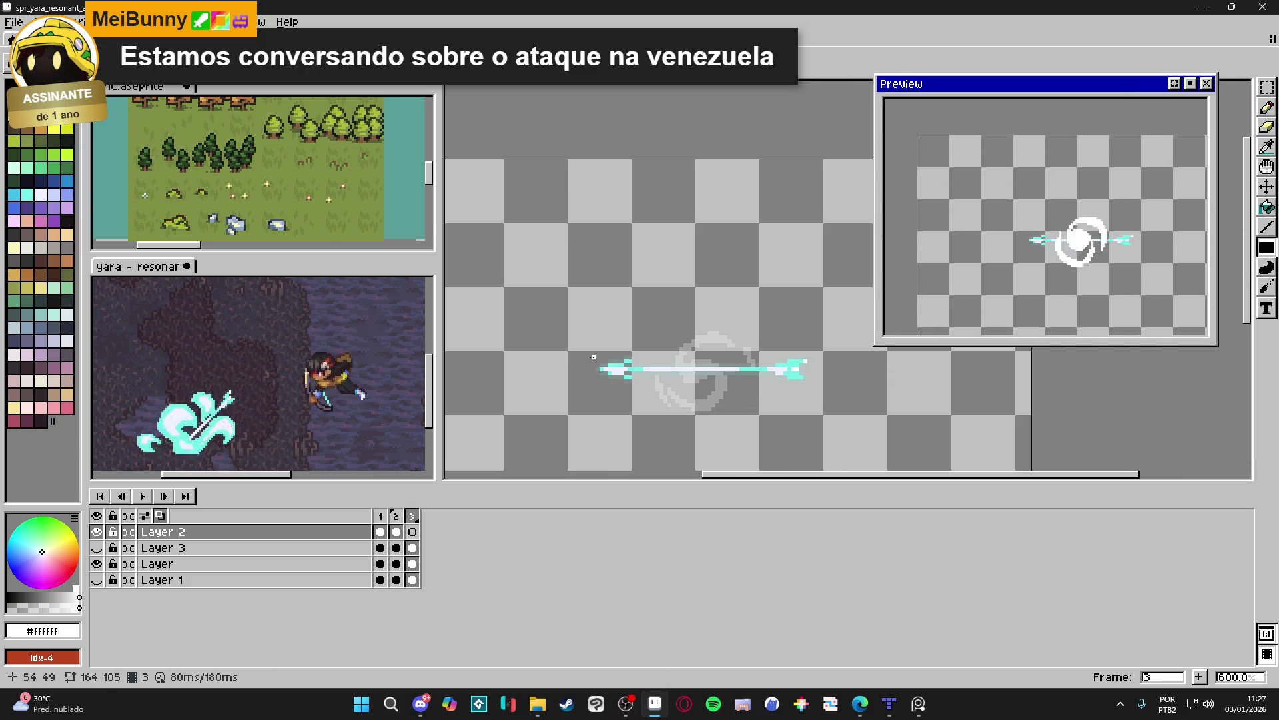
pyautogui.moveTo(593, 355); pyautogui.dragTo(815, 385)
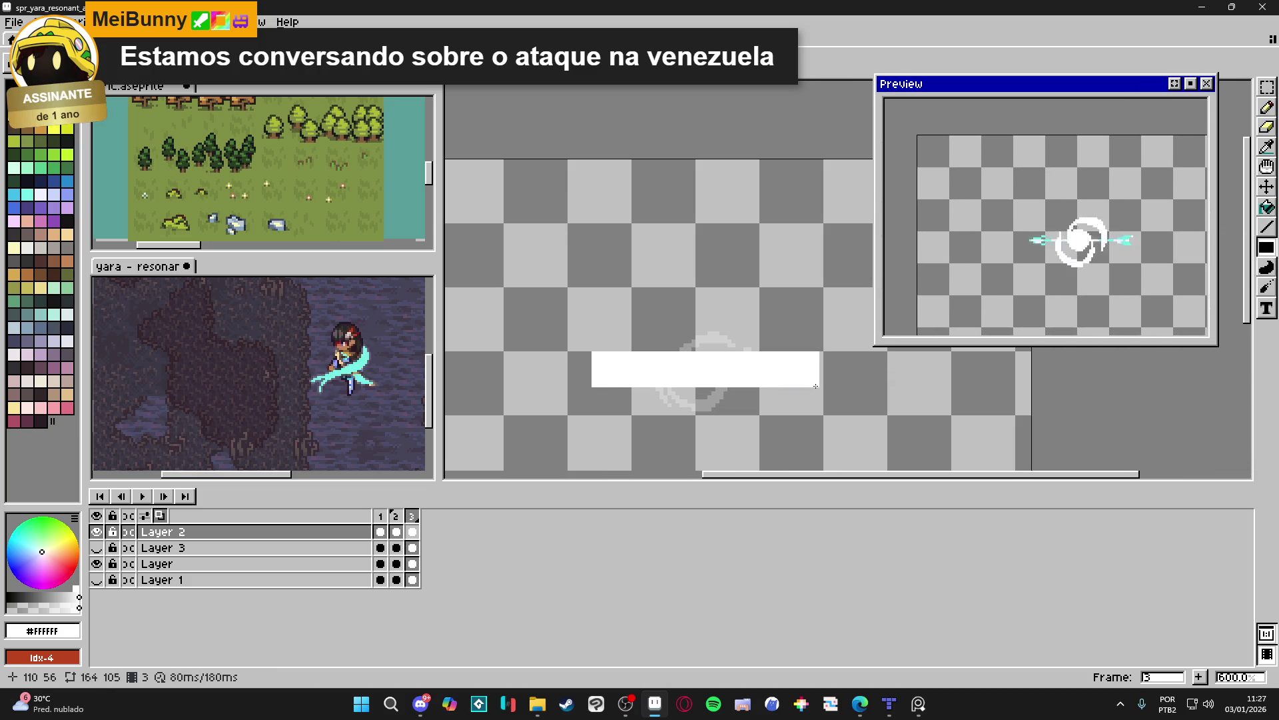
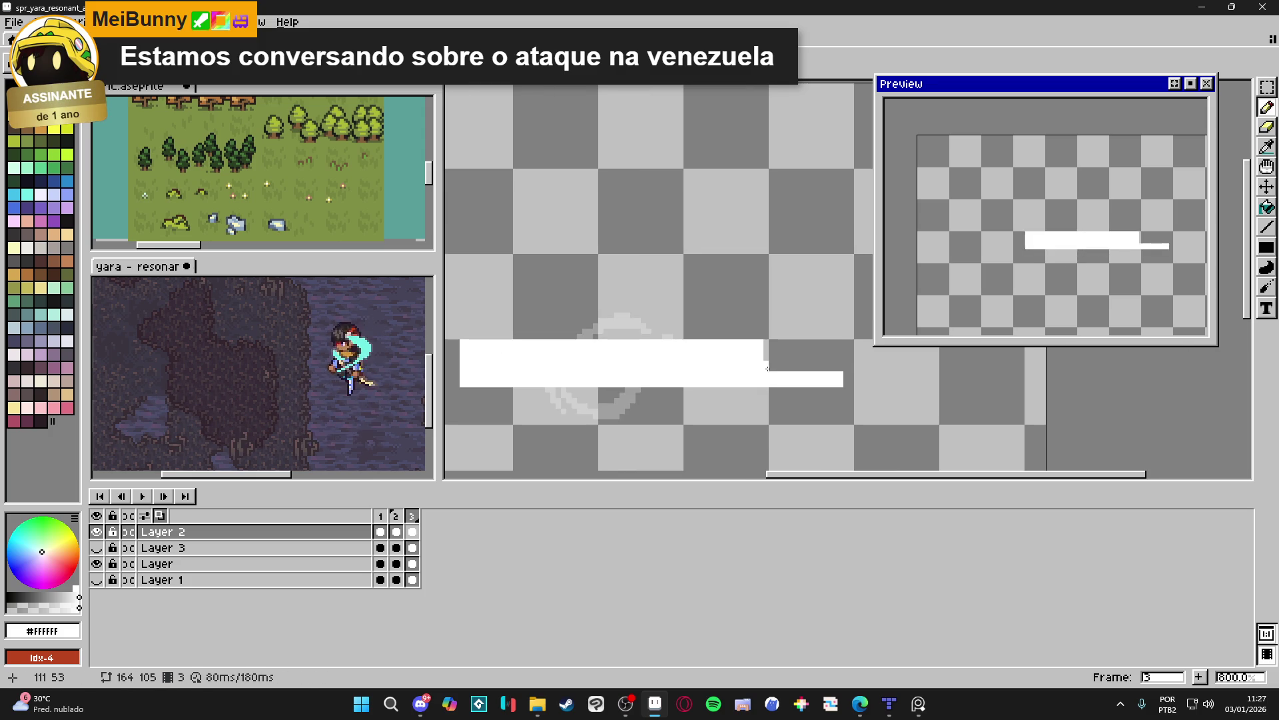
# Trim stray strips from frame 3's white trail, undoing an accidental erase.
pyautogui.press('e')
pyautogui.moveTo(767, 368)
pyautogui.mouseDown()
pyautogui.moveTo(737, 369)
pyautogui.moveTo(789, 362)
pyautogui.mouseUp()
pyautogui.hotkey('ctrl', 'z')
pyautogui.press('b')
pyautogui.moveTo(475, 378)
pyautogui.mouseDown()
pyautogui.moveTo(633, 384)
pyautogui.moveTo(621, 372)
pyautogui.mouseUp()
pyautogui.press('e')
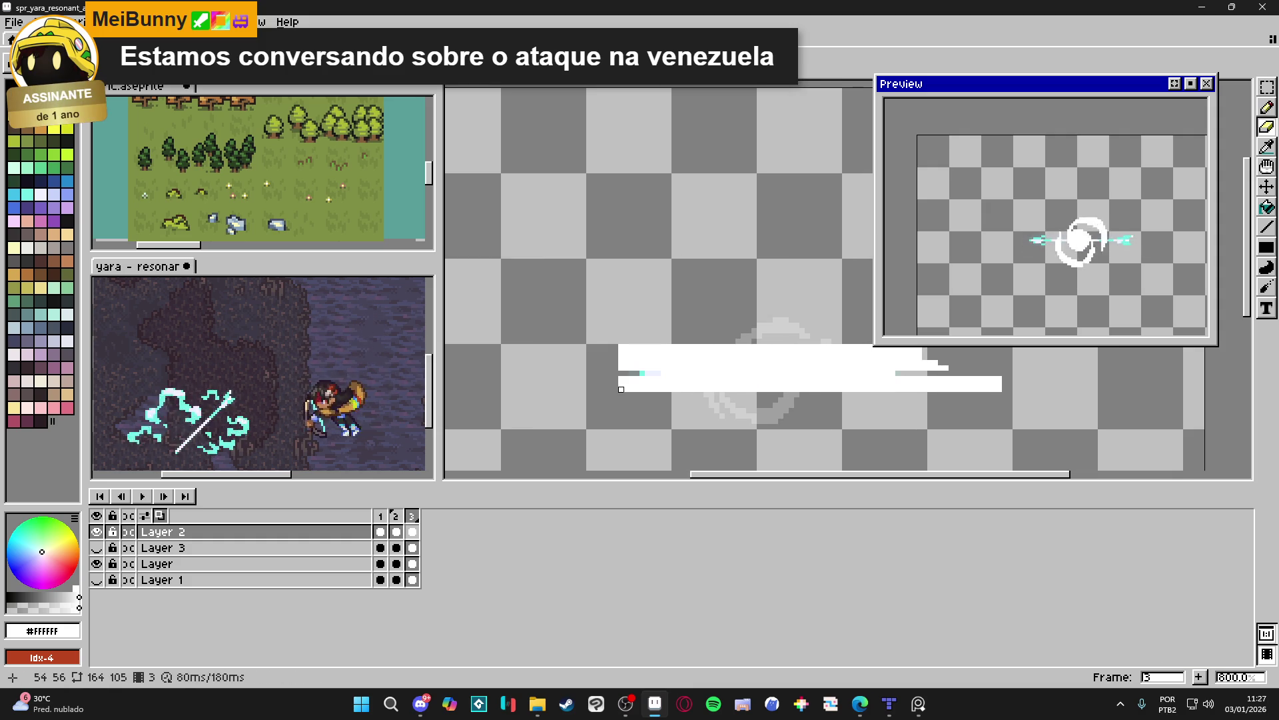
pyautogui.press('b')
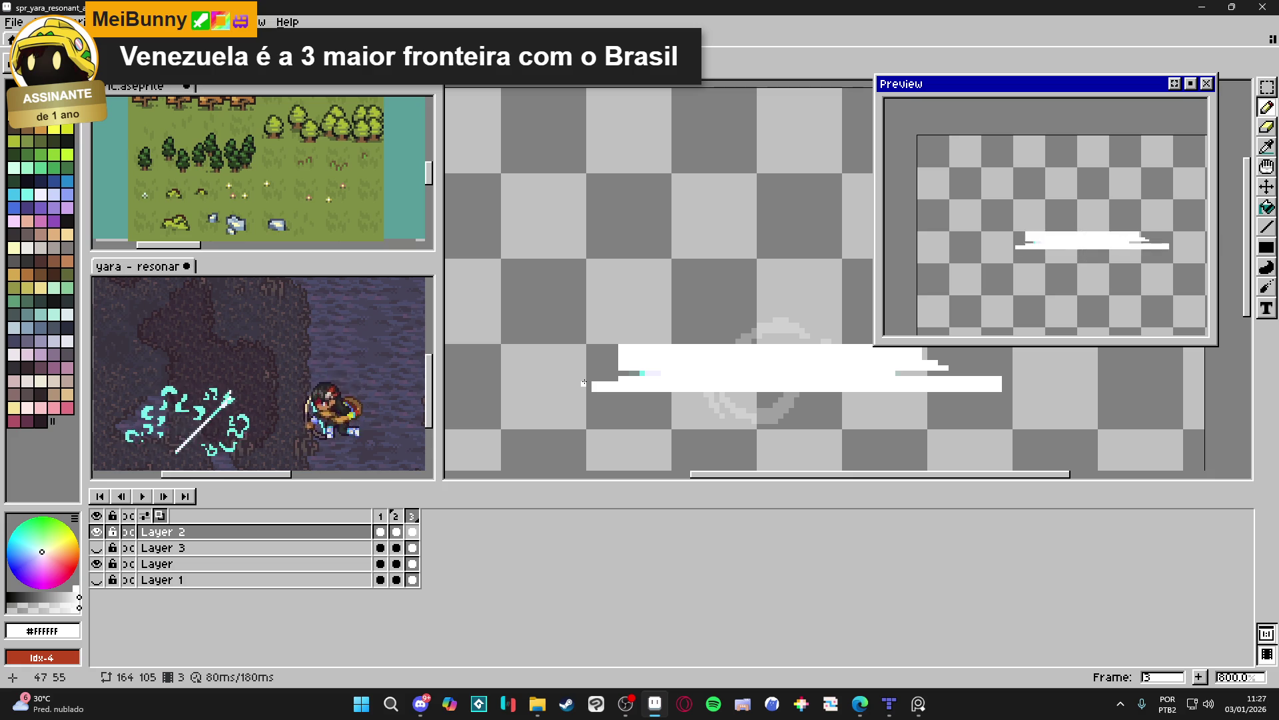
# Extend the trail's ragged left end with new white pixels and a short line.
pyautogui.click(588, 383)
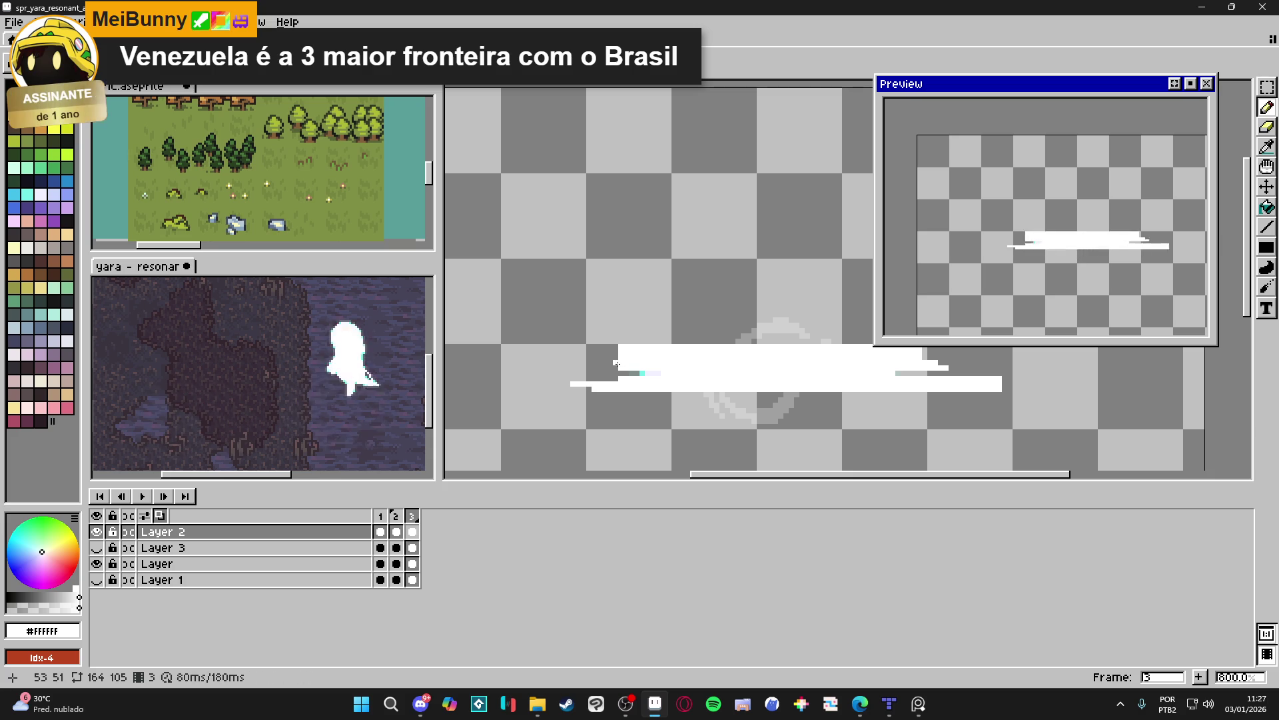
pyautogui.moveTo(613, 361); pyautogui.dragTo(590, 360)
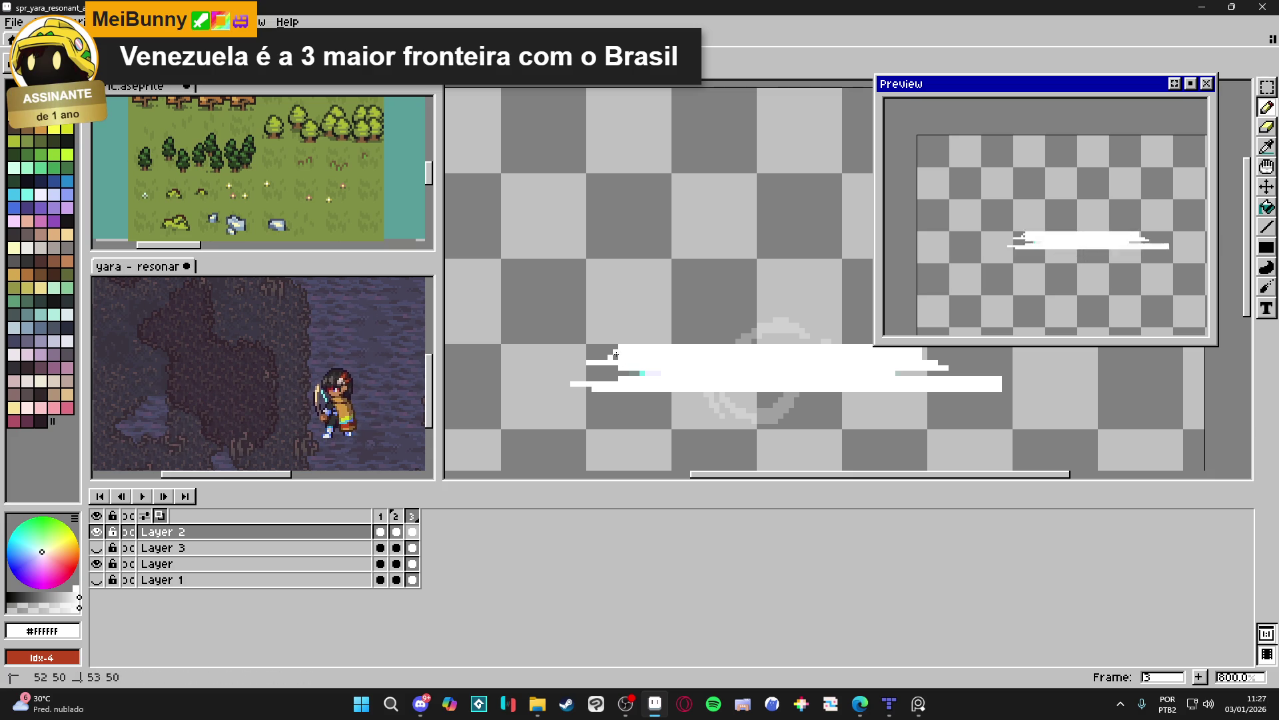
pyautogui.click(615, 350)
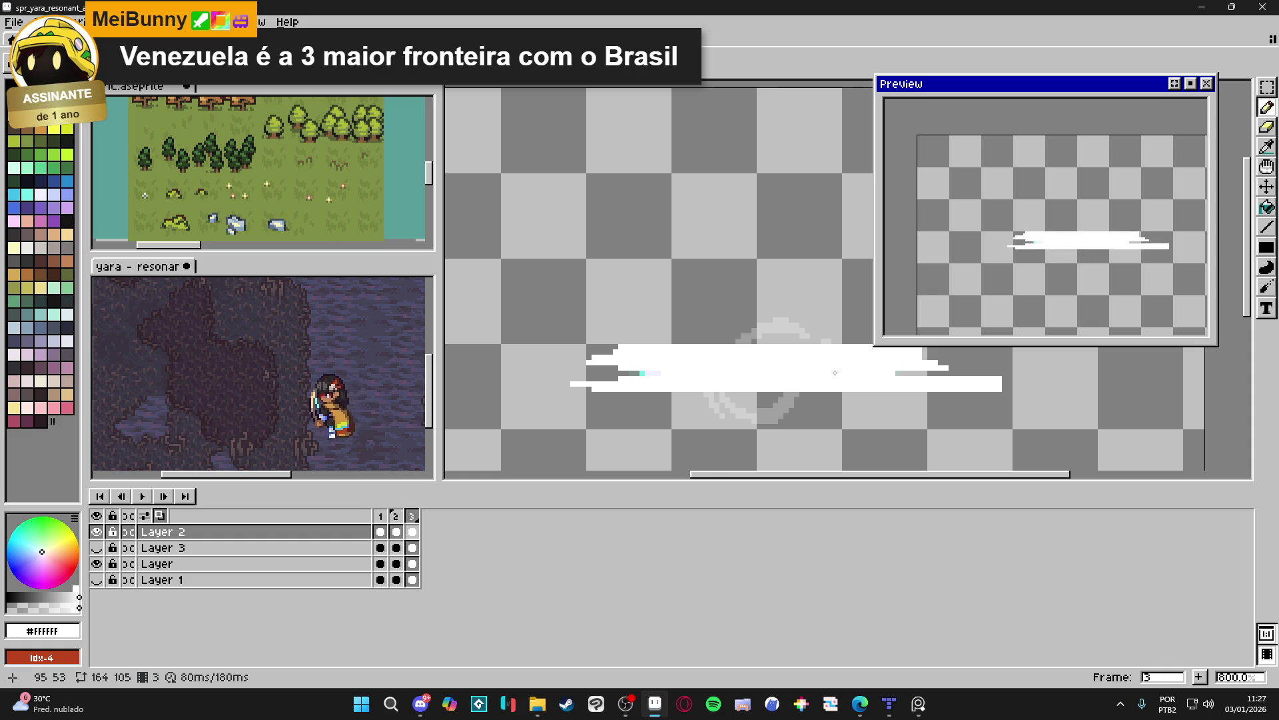
pyautogui.scroll(2, 722, 337)
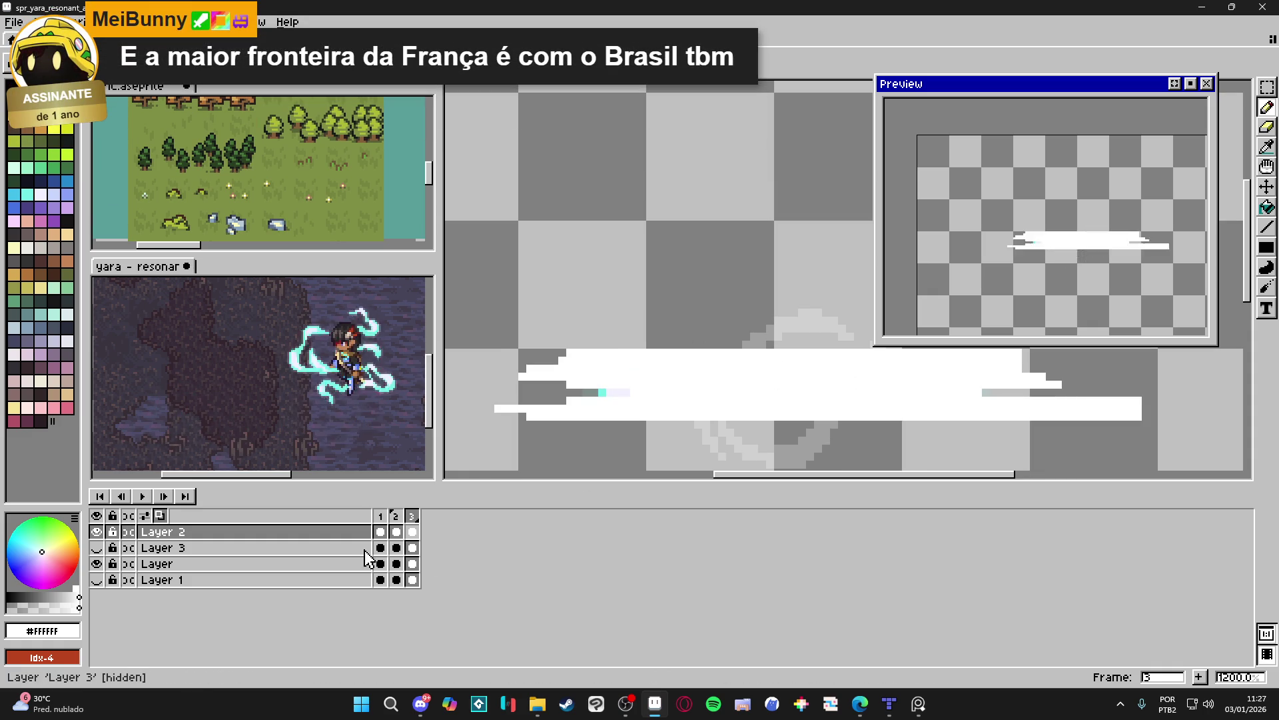
# Review frames 1–3 on the Layer layer and save spr_yara_resonant_arrow.png.
pyautogui.click(381, 516)
pyautogui.keyDown('ctrl'); pyautogui.click(634, 391); pyautogui.keyUp('ctrl')
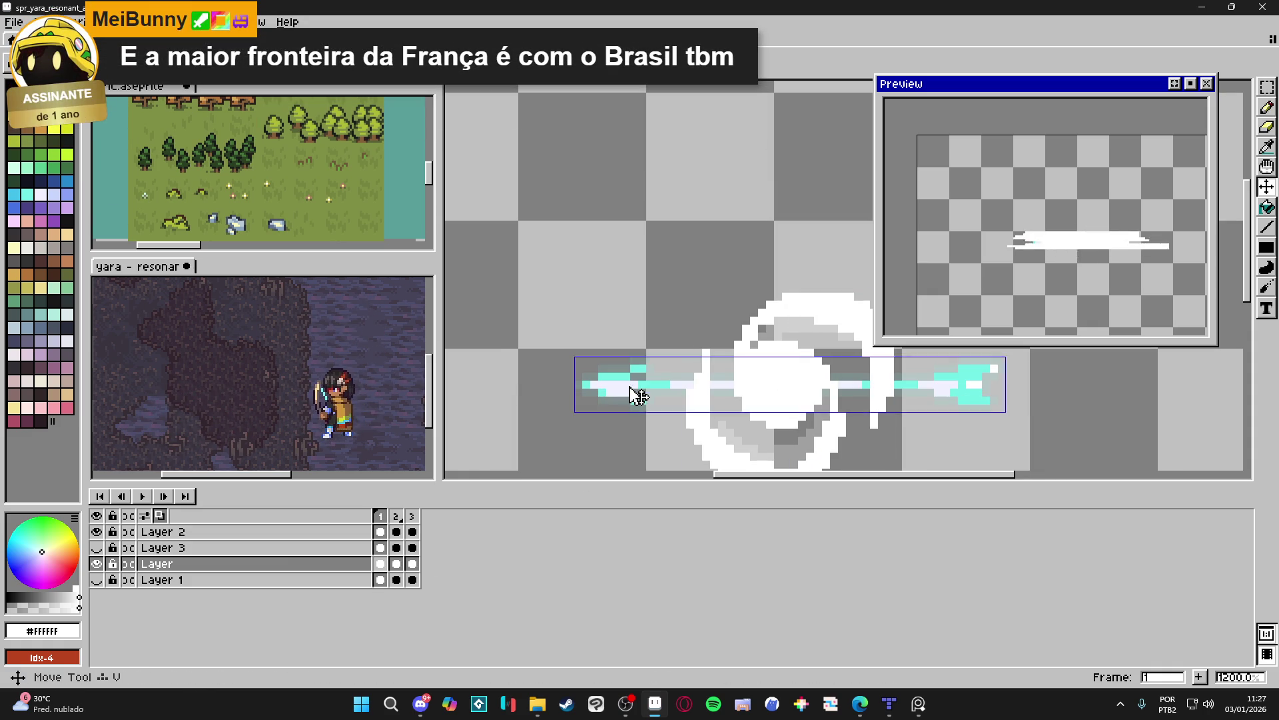
pyautogui.click(396, 564)
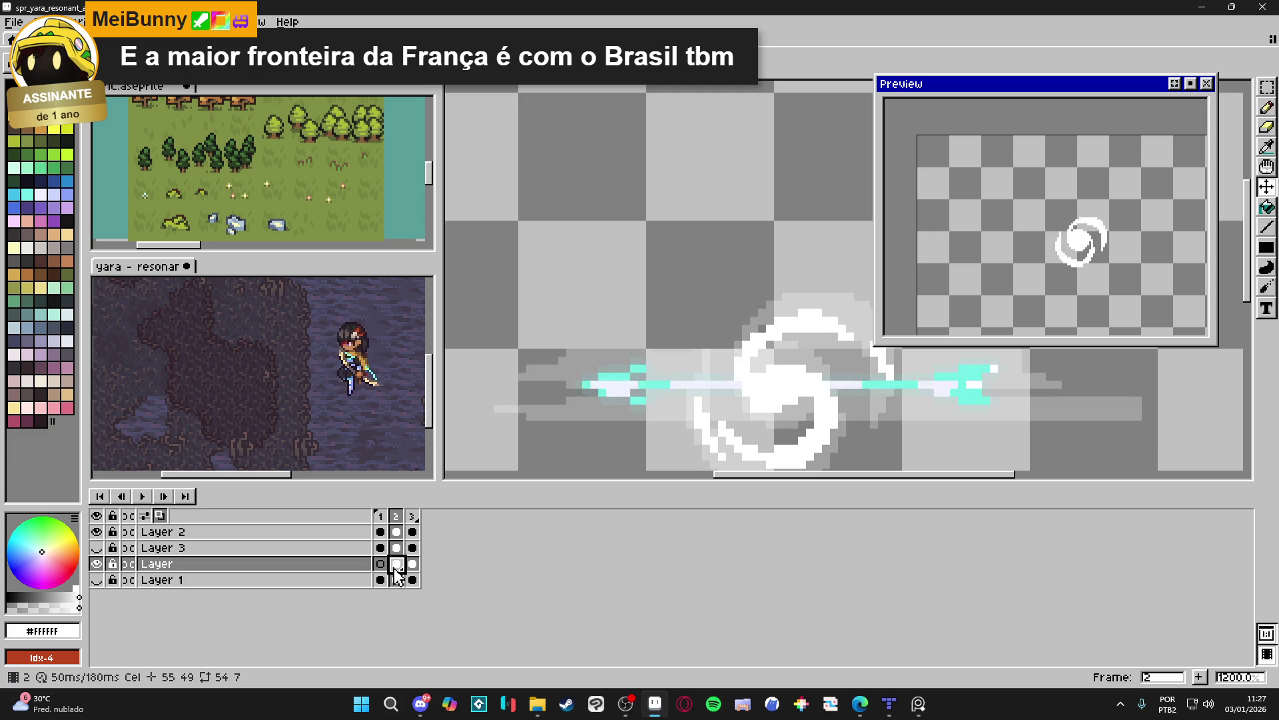
pyautogui.click(413, 564)
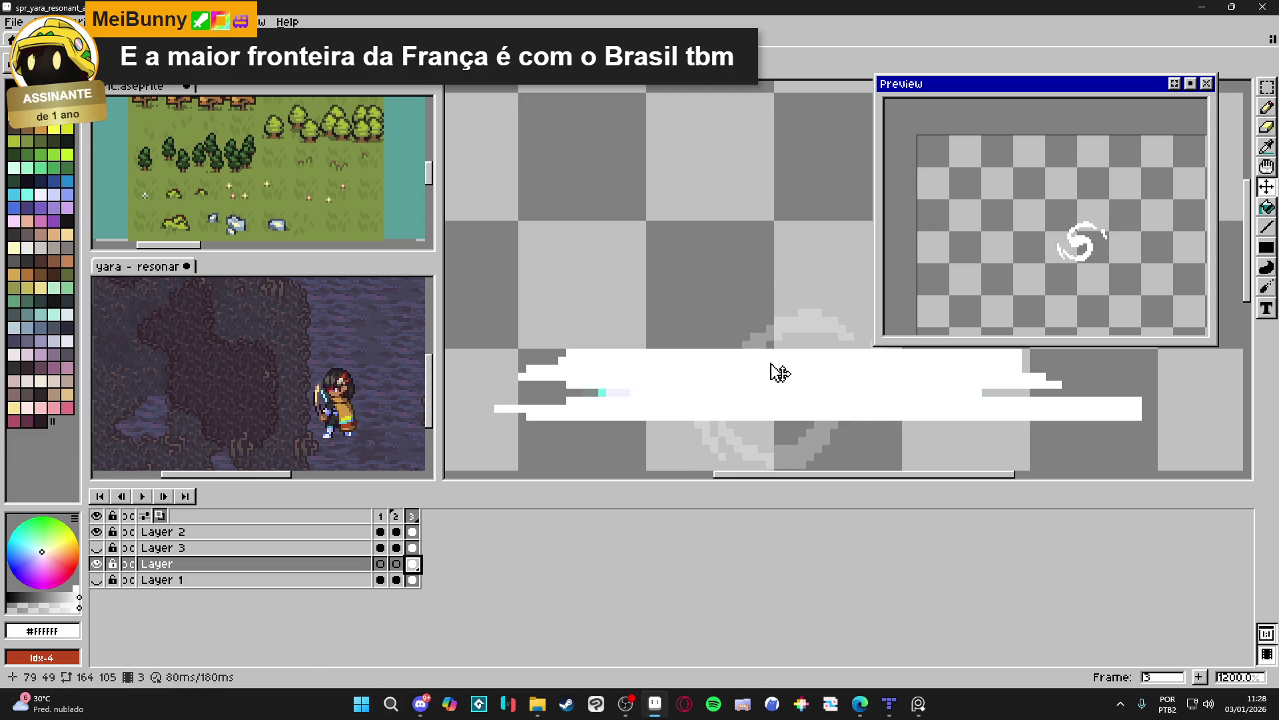
pyautogui.scroll(-3, 785, 371)
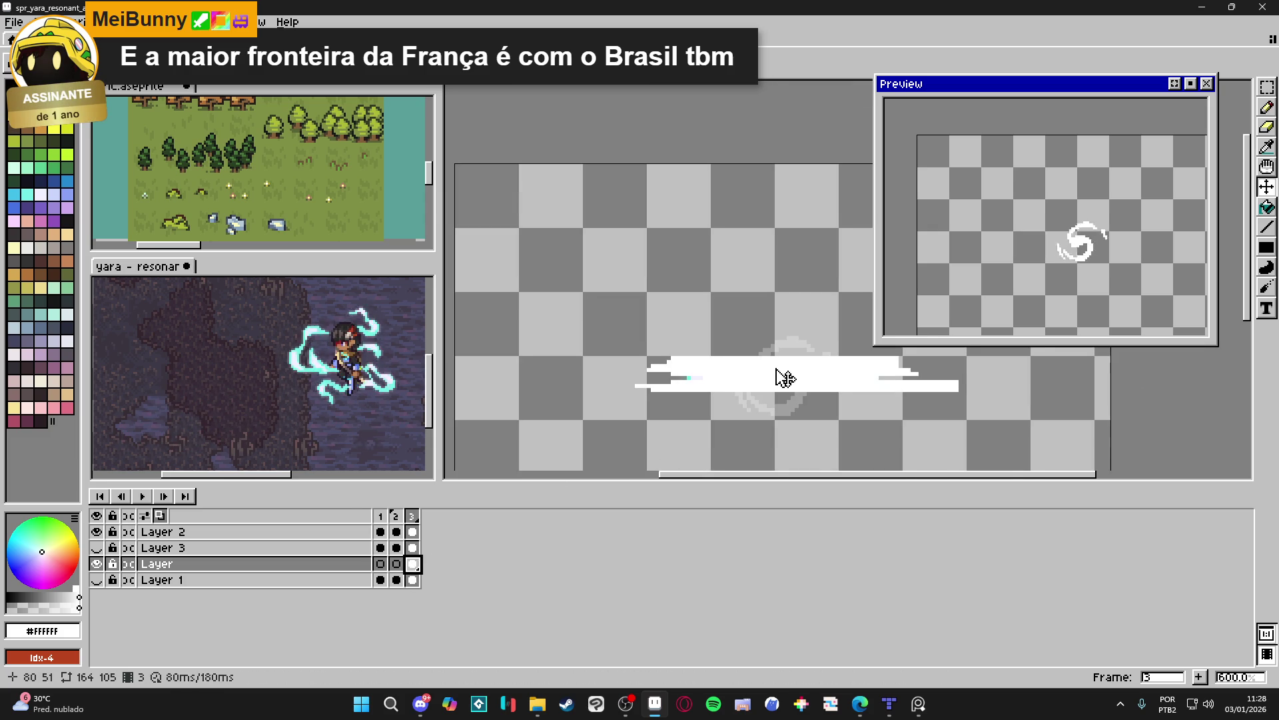
pyautogui.hotkey('ctrl', 's')
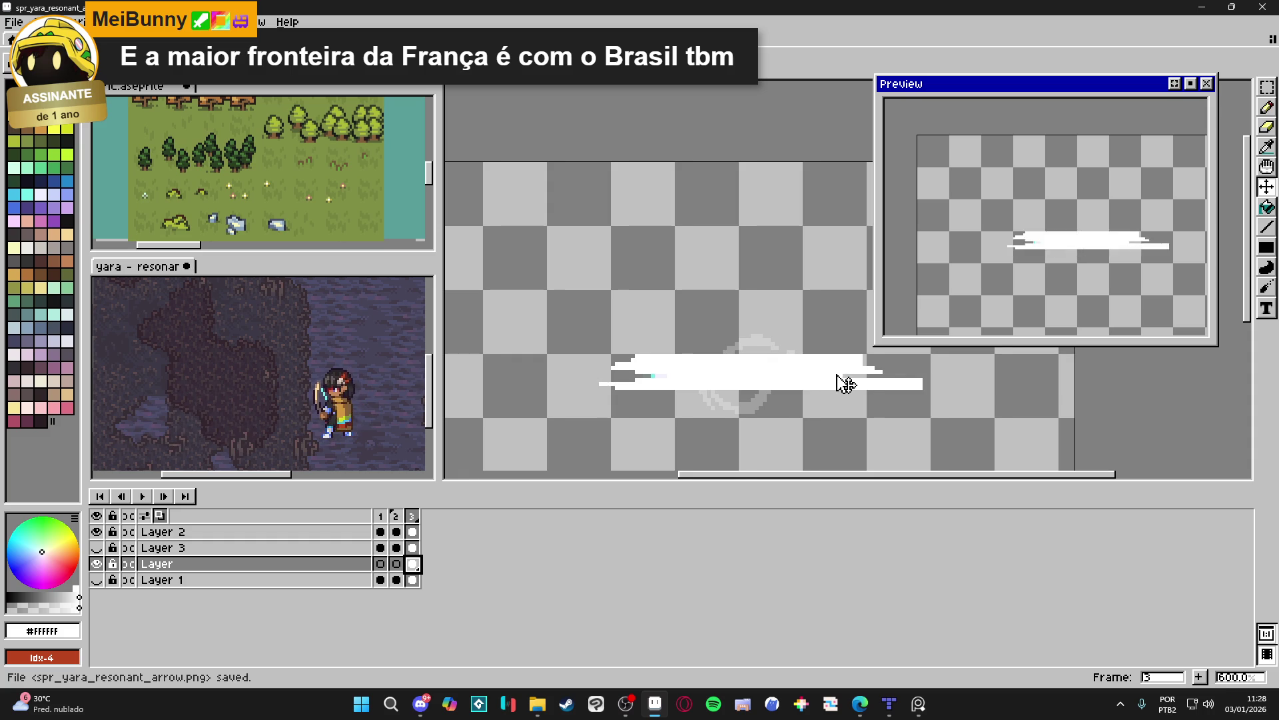
# Make Layer 1's dark background visible, toggle its lock, and select Layer 2.
pyautogui.click(98, 580)
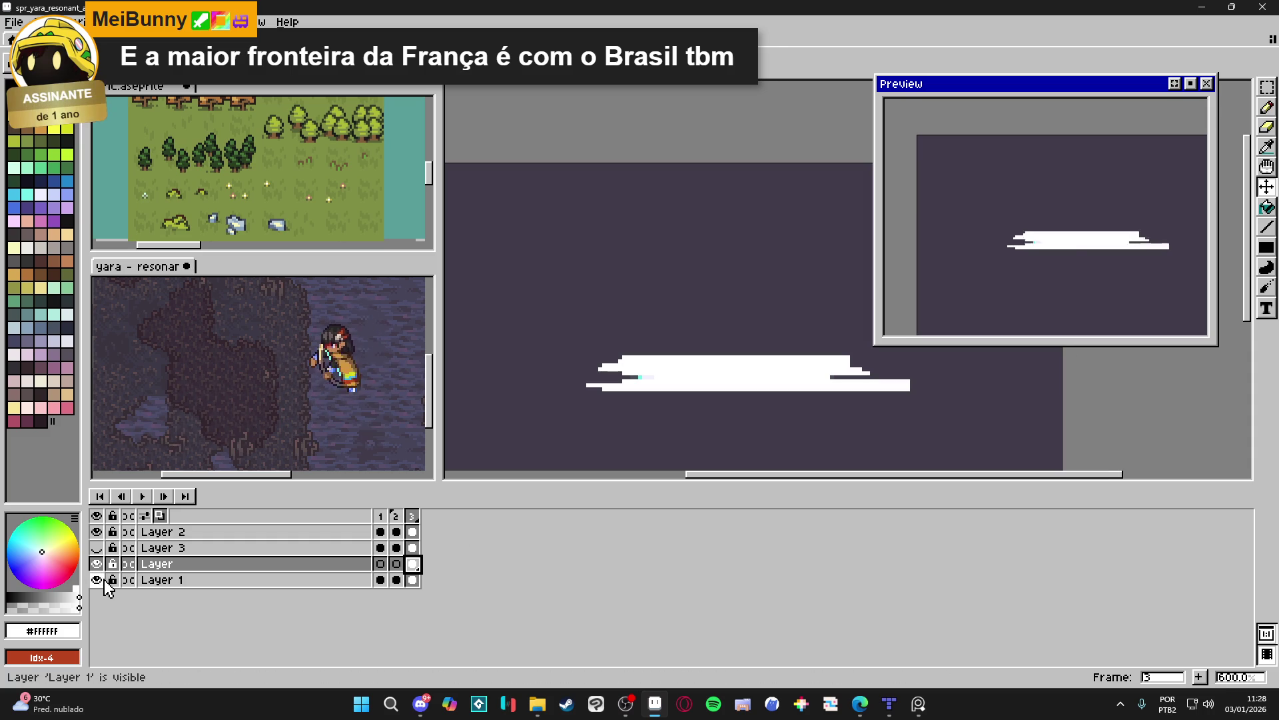
pyautogui.click(110, 579)
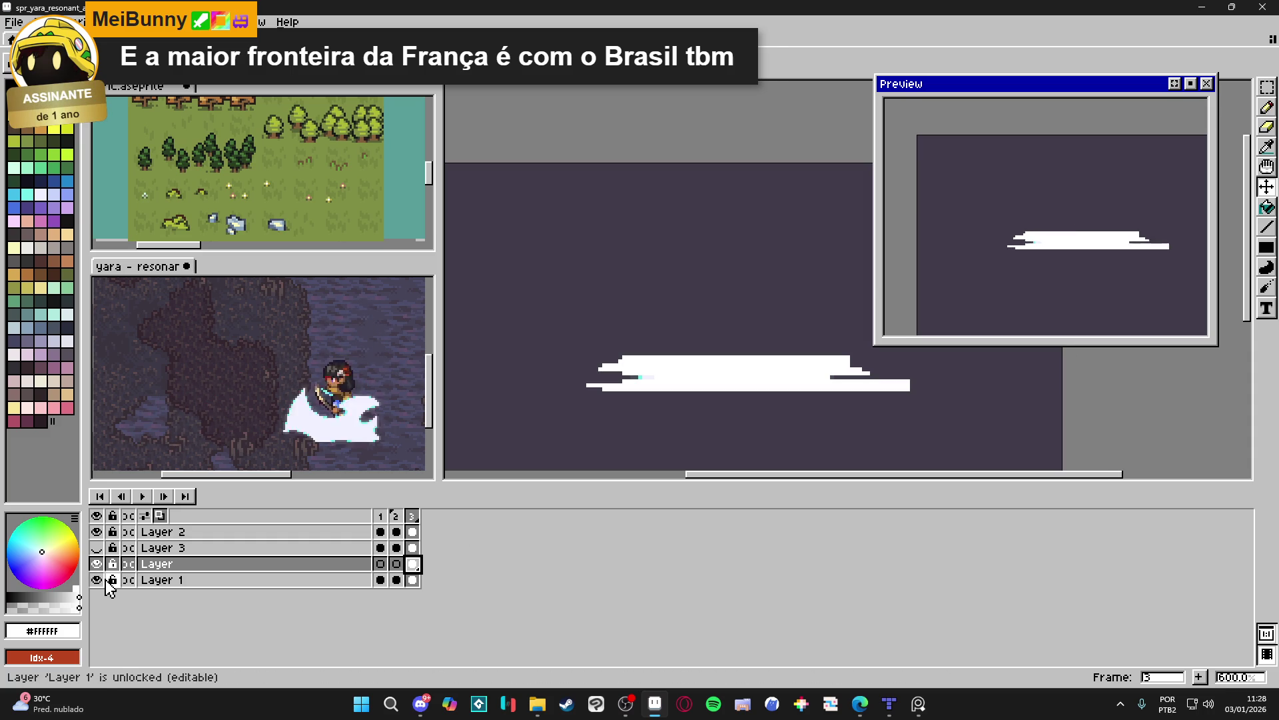
pyautogui.keyDown('ctrl'); pyautogui.click(720, 384); pyautogui.keyUp('ctrl')
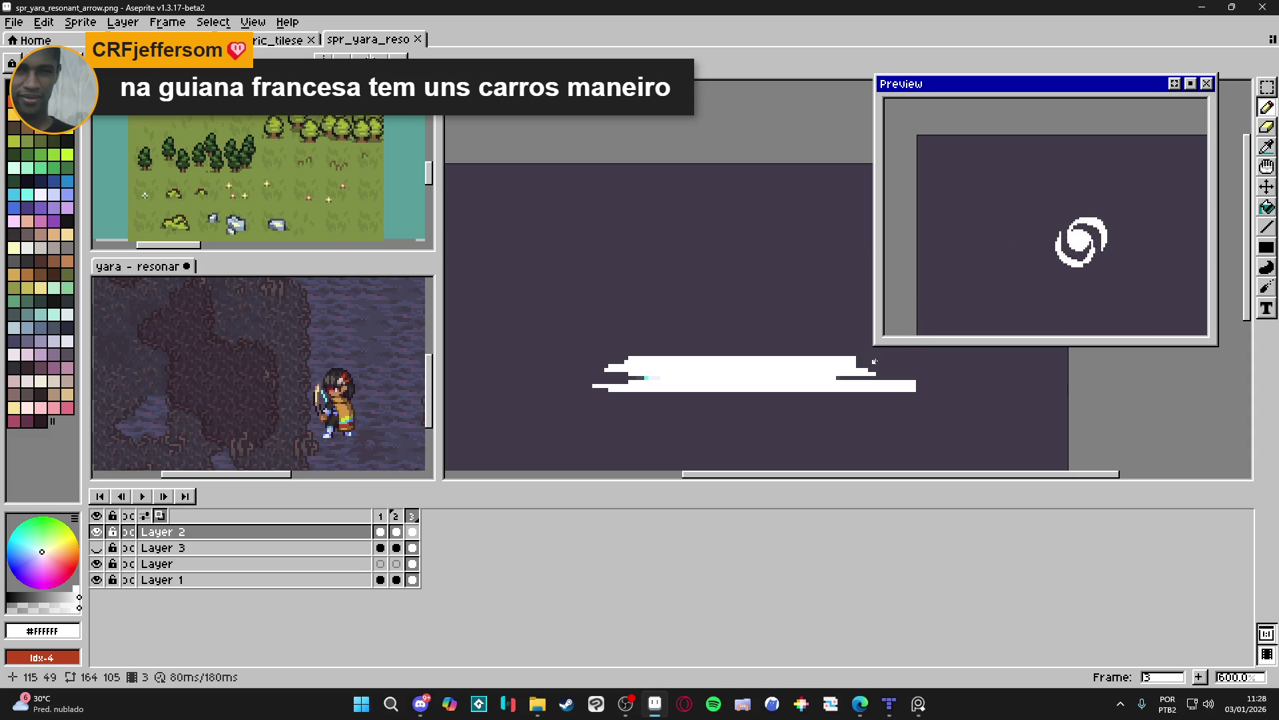
# Shrink the animation preview window and adjust its zoom.
pyautogui.moveTo(880, 341)
pyautogui.mouseDown()
pyautogui.moveTo(972, 330)
pyautogui.moveTo(1001, 311)
pyautogui.mouseUp()
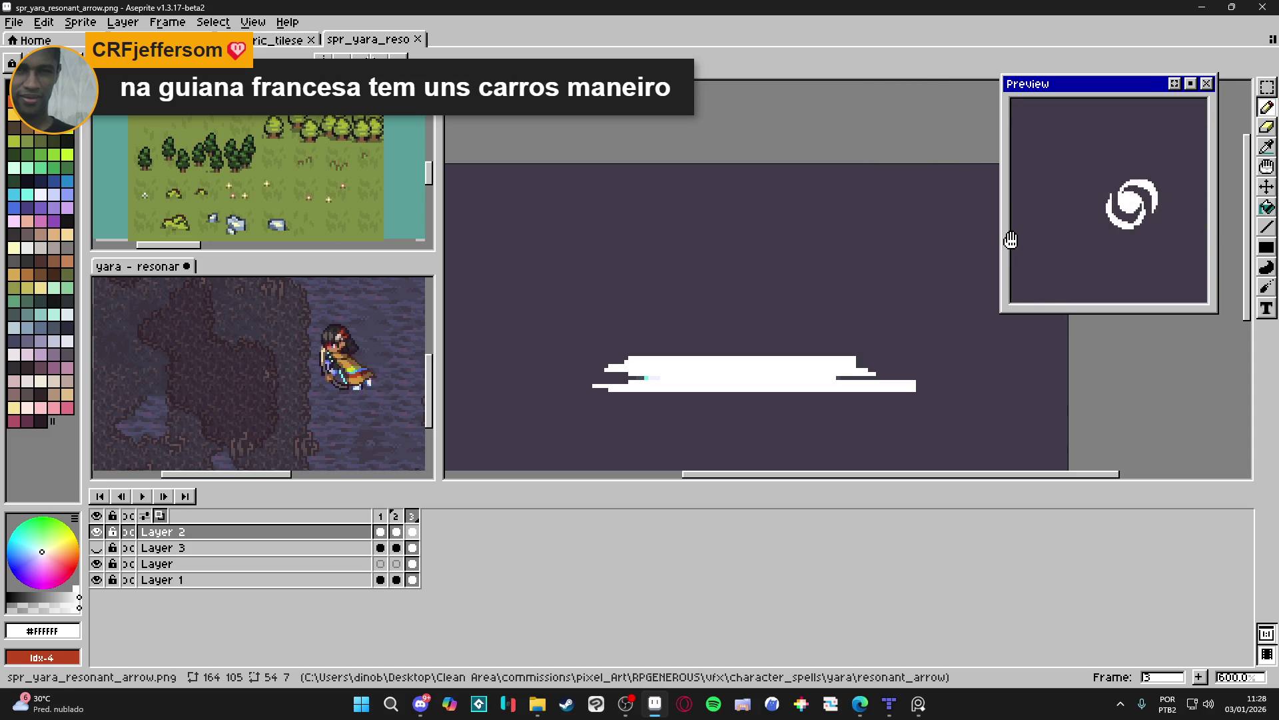
pyautogui.scroll(-1, 1086, 247)
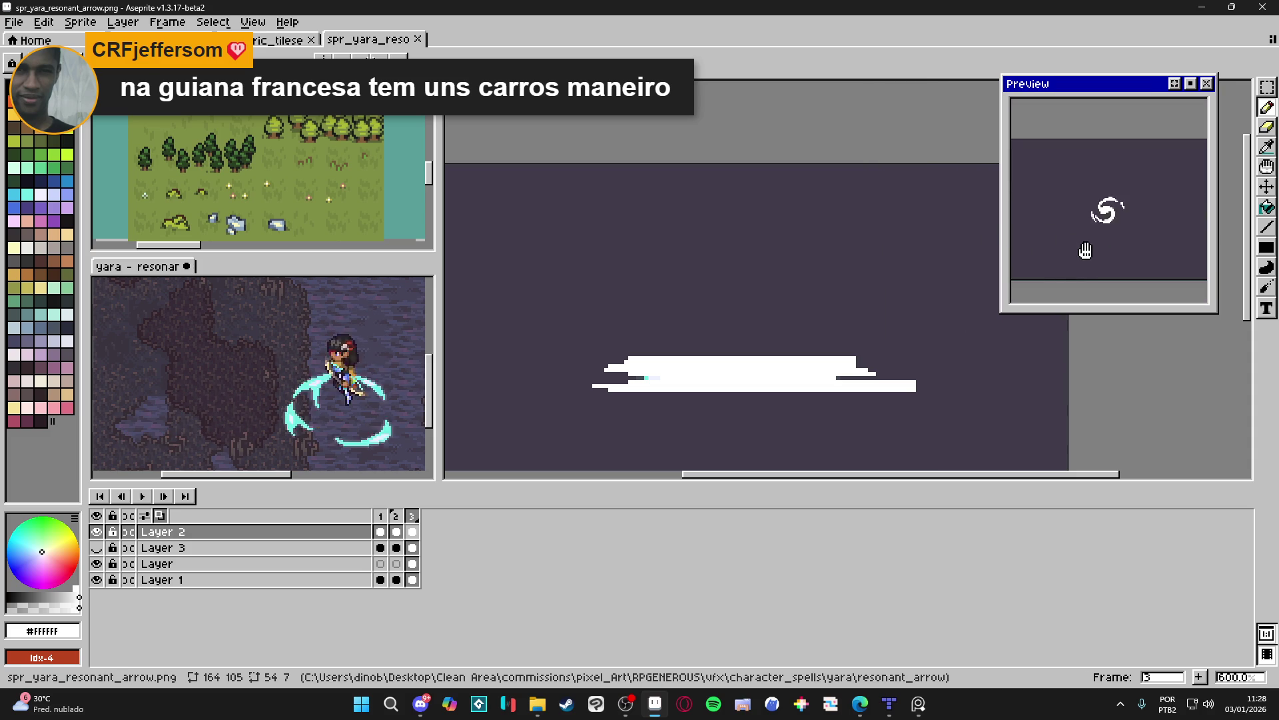
pyautogui.scroll(3, 838, 363)
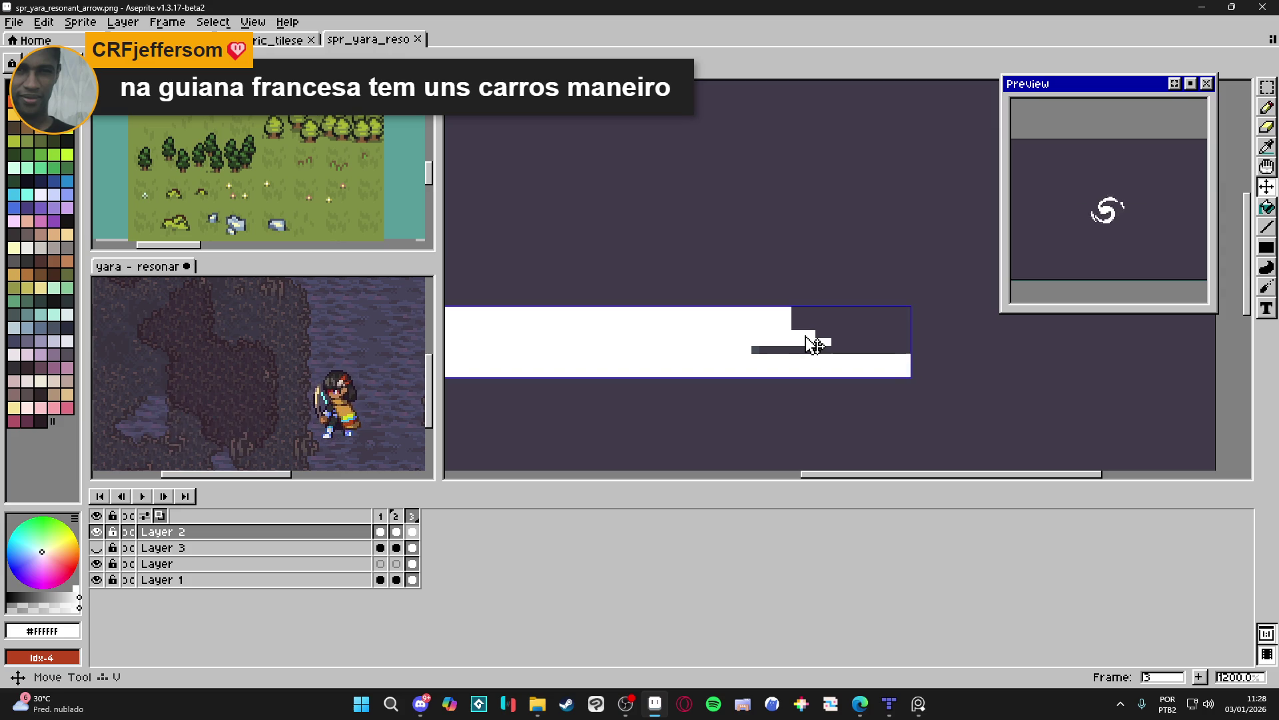
# Taper the trail's right end by trimming and extending its top and bottom rows, then add frame 4.
pyautogui.press('e')
pyautogui.moveTo(790, 310); pyautogui.dragTo(755, 310)
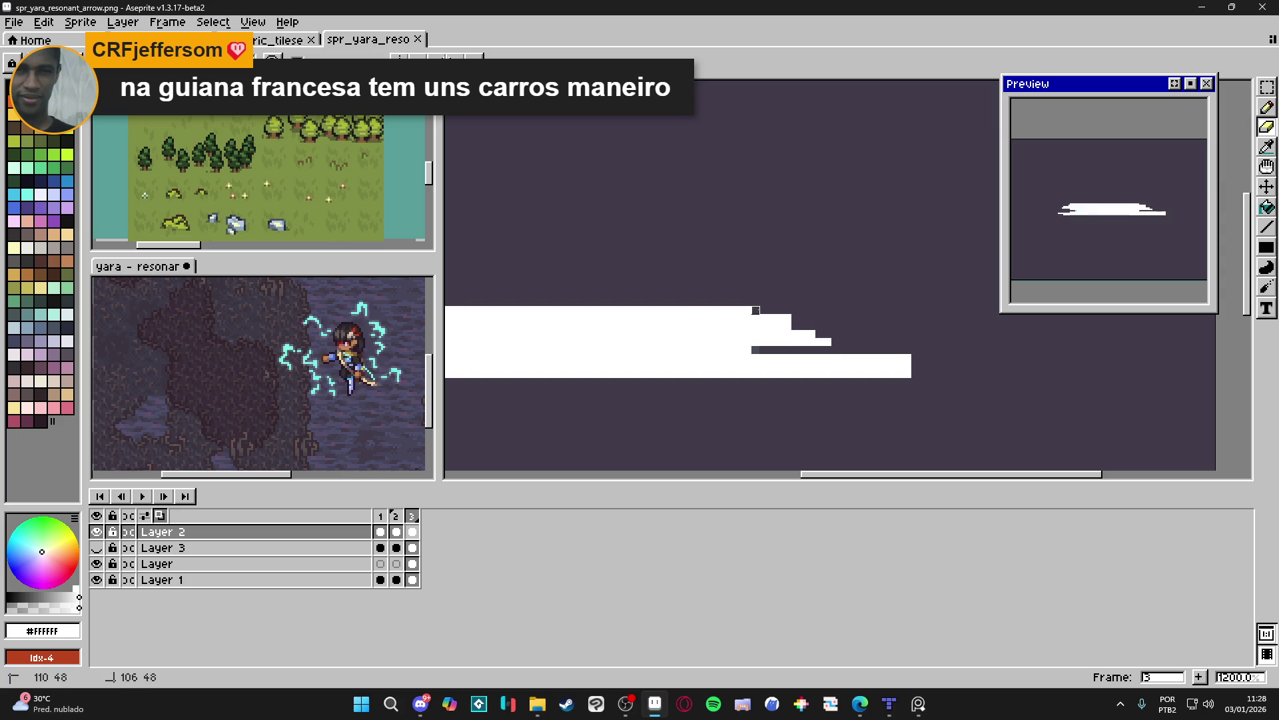
pyautogui.press('b')
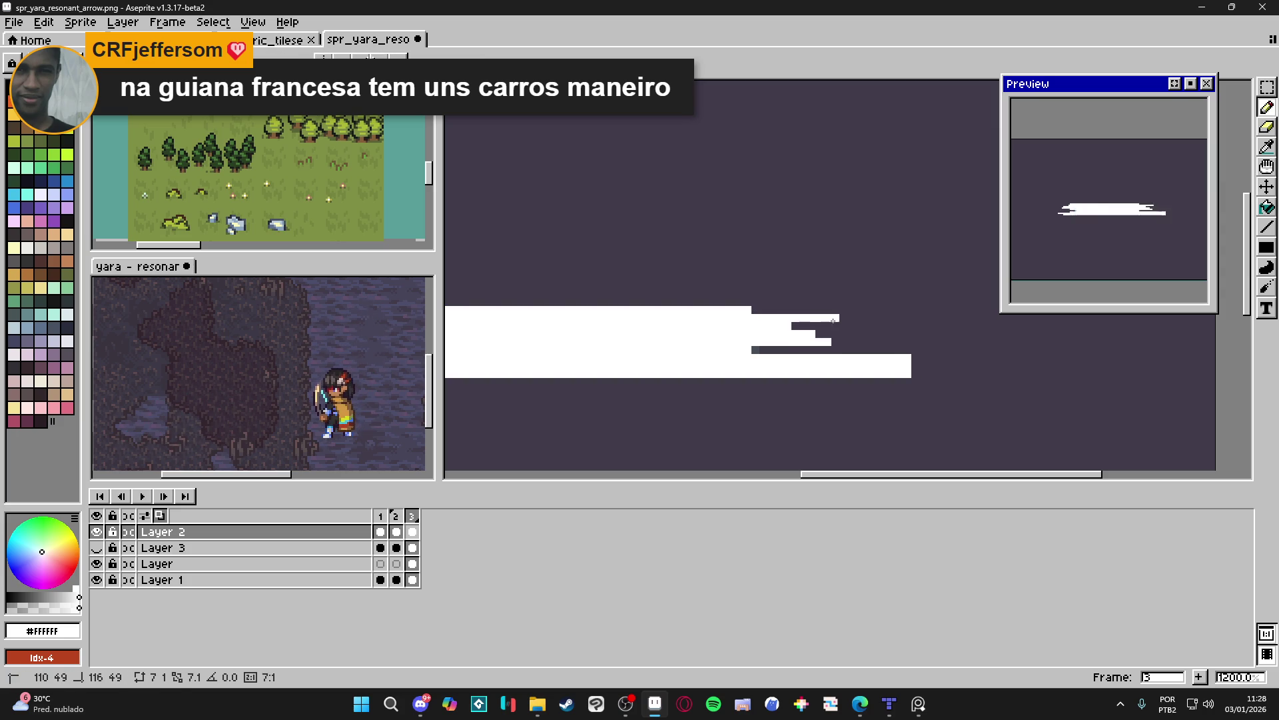
pyautogui.keyDown('shift'); pyautogui.click(854, 320); pyautogui.keyUp('shift')
pyautogui.press('e')
pyautogui.moveTo(908, 366); pyautogui.dragTo(868, 366)
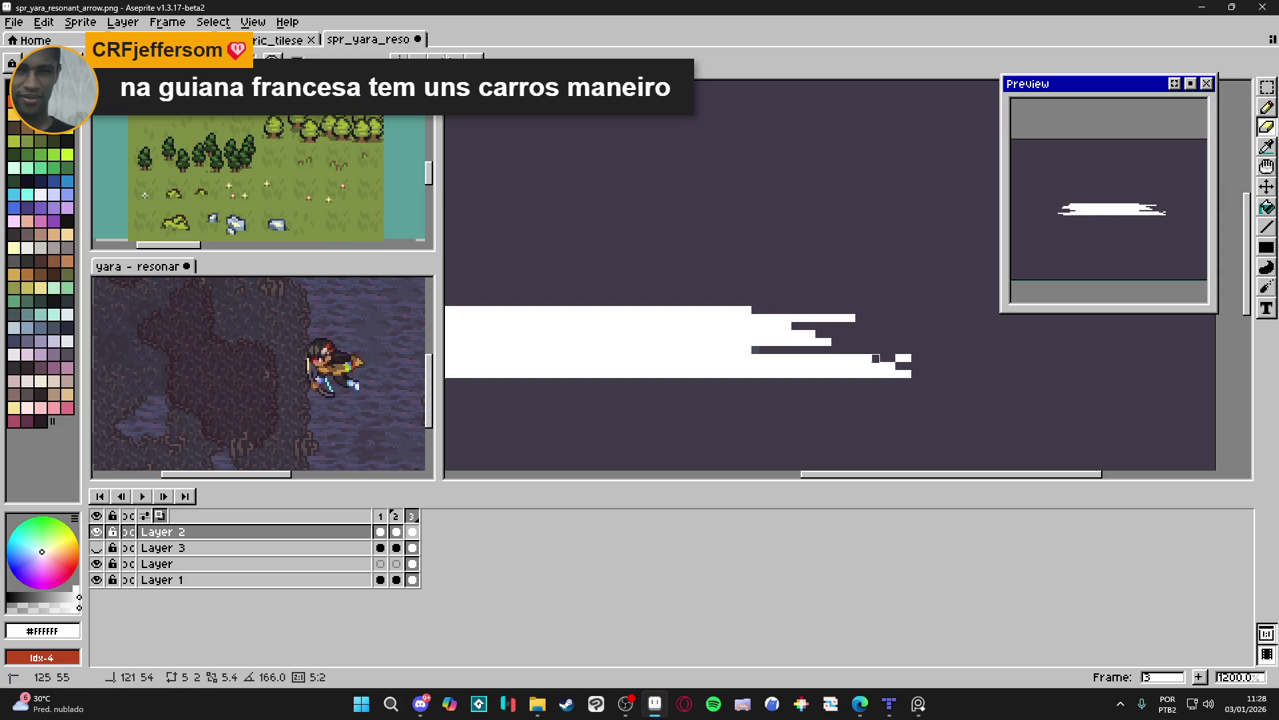
pyautogui.hotkey('ctrl', 'z')
pyautogui.scroll(-2, 841, 360)
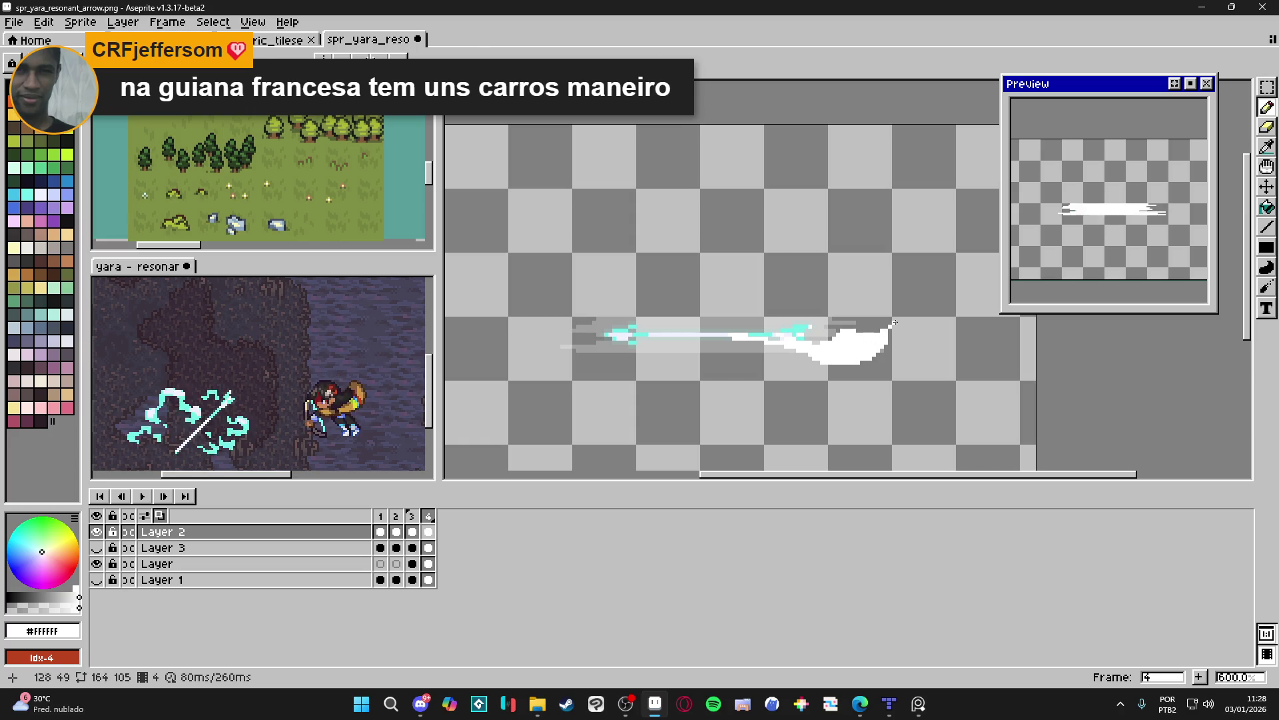
# Paint a broad wavy white trail over frame 4's cyan arrow, then add frame 5.
pyautogui.hotkey('ctrl', 'z')
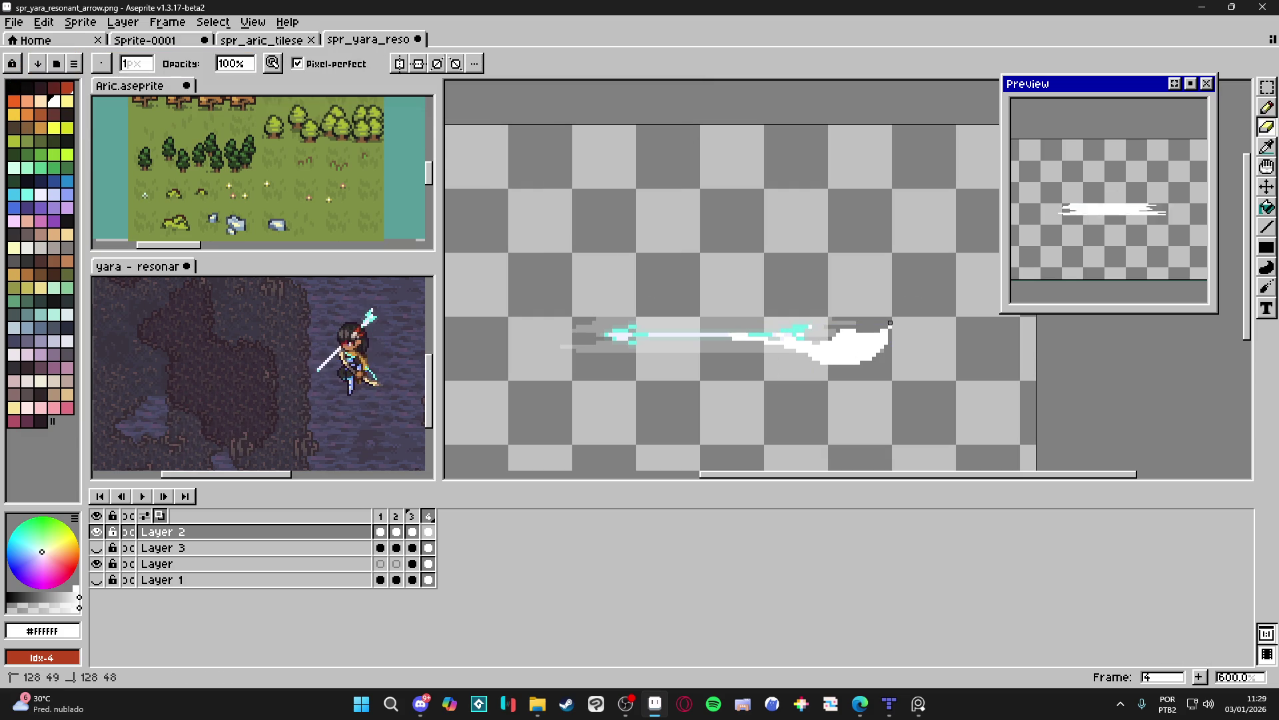
pyautogui.press('b')
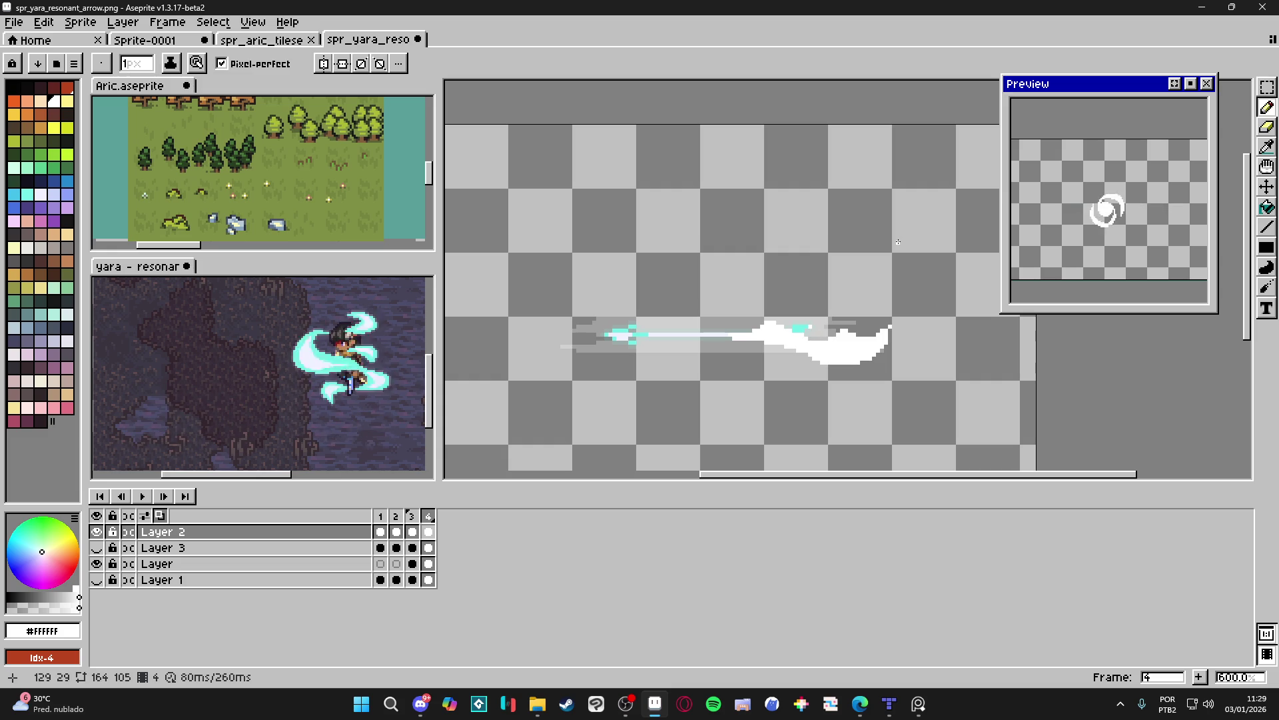
pyautogui.moveTo(713, 333)
pyautogui.mouseDown()
pyautogui.moveTo(621, 318)
pyautogui.moveTo(638, 317)
pyautogui.mouseUp()
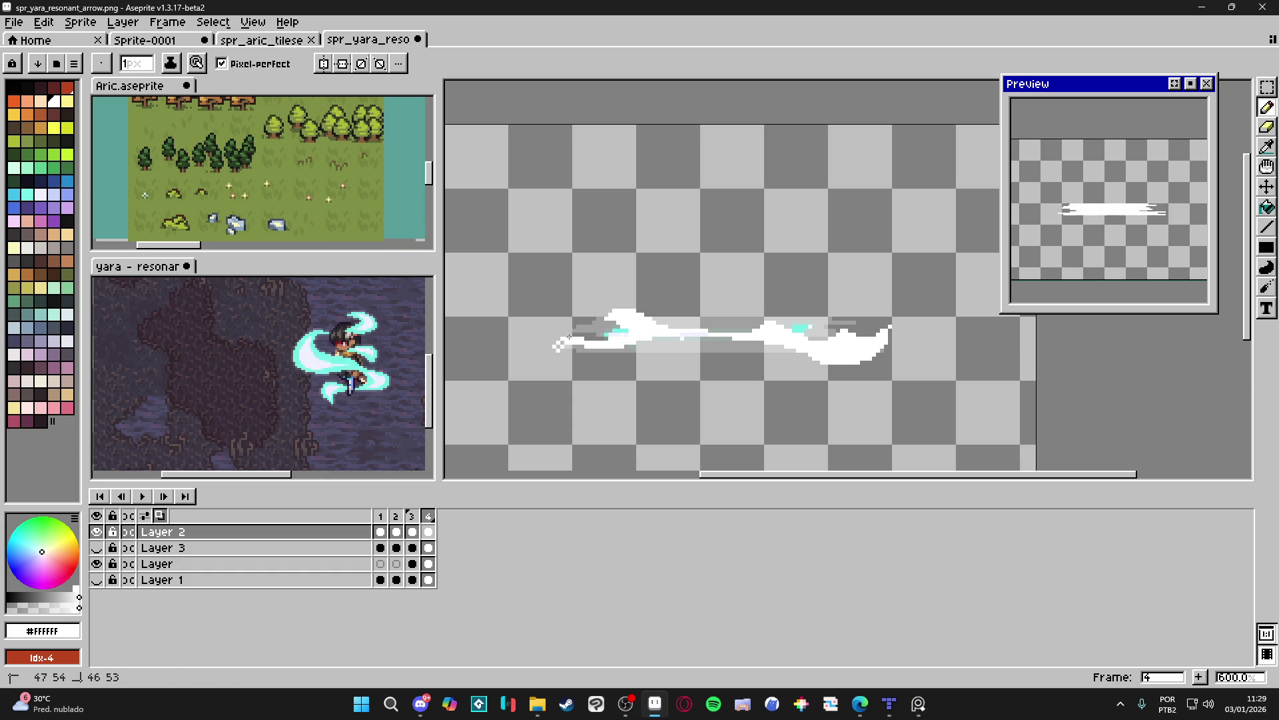
pyautogui.moveTo(568, 335); pyautogui.dragTo(562, 342)
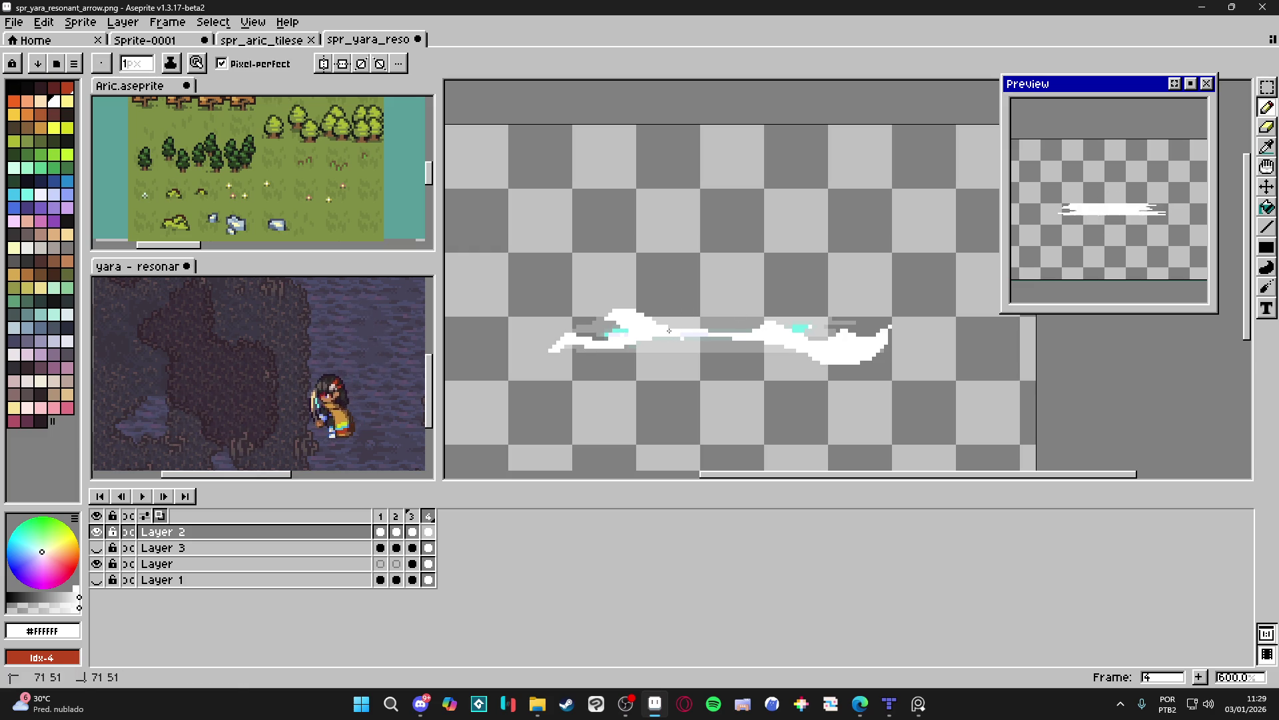
pyautogui.moveTo(681, 333); pyautogui.dragTo(715, 335)
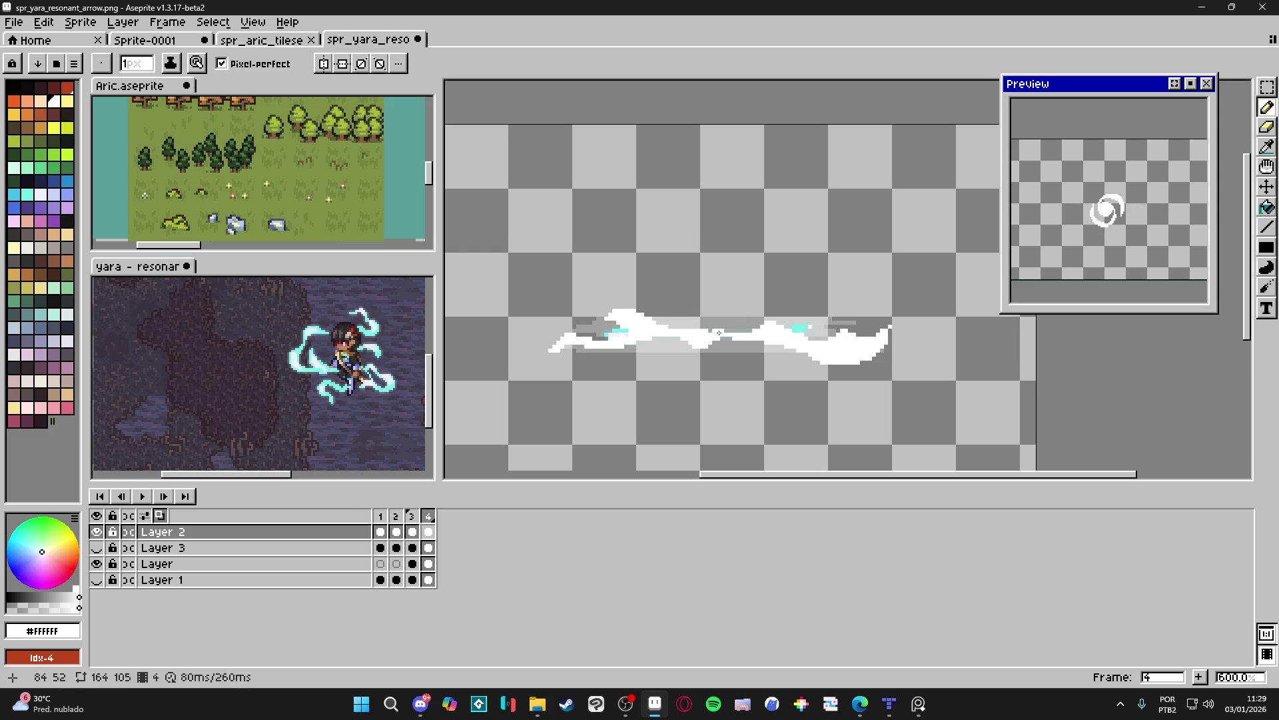
pyautogui.press('e')
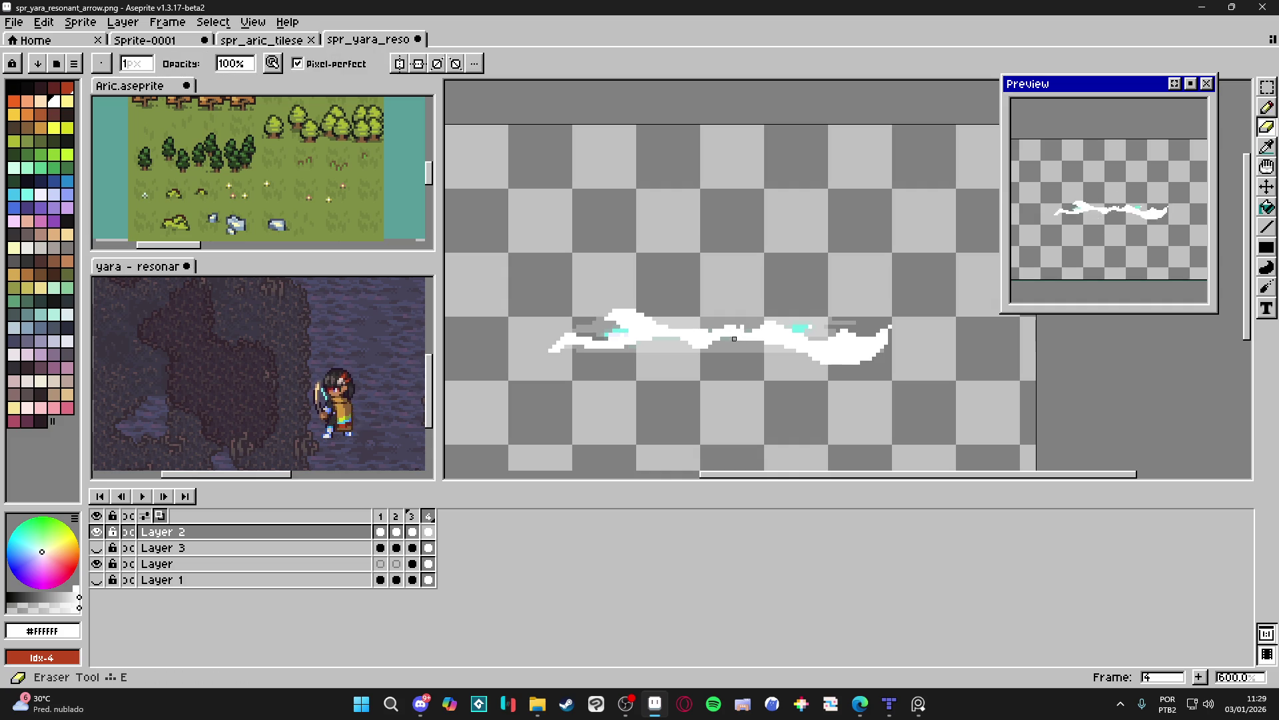
pyautogui.press('b')
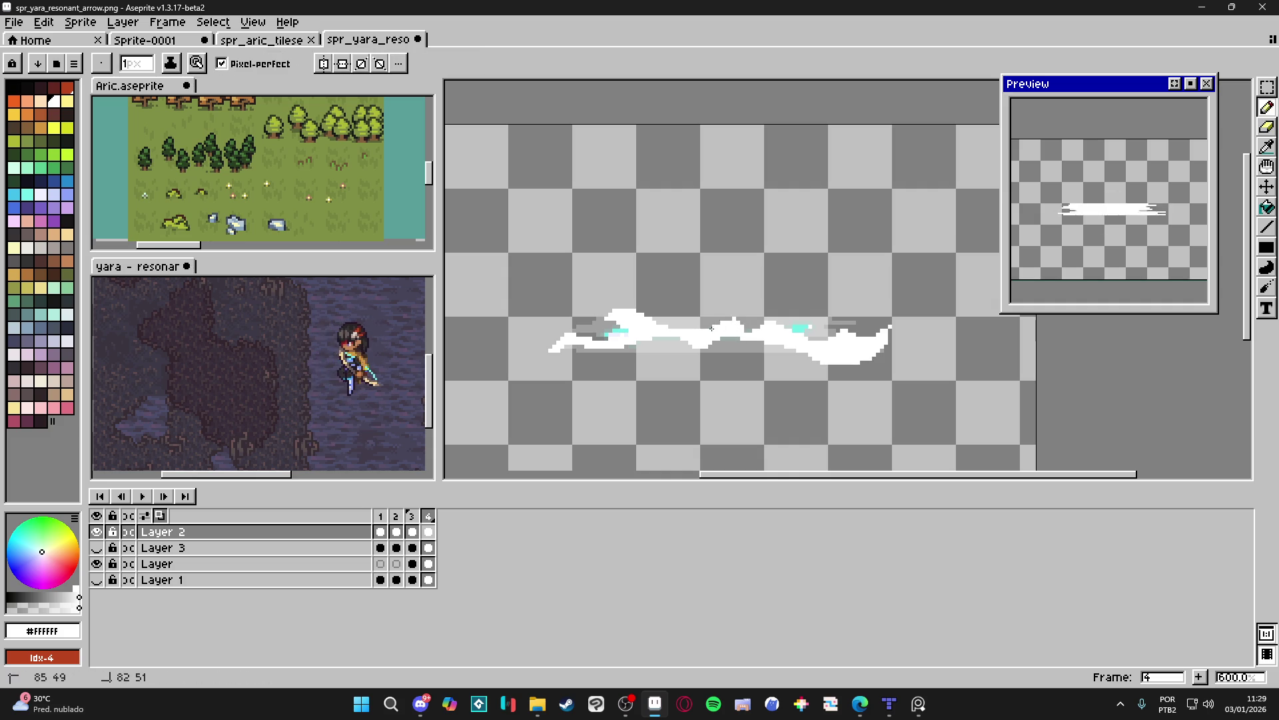
pyautogui.press('e')
pyautogui.press('b')
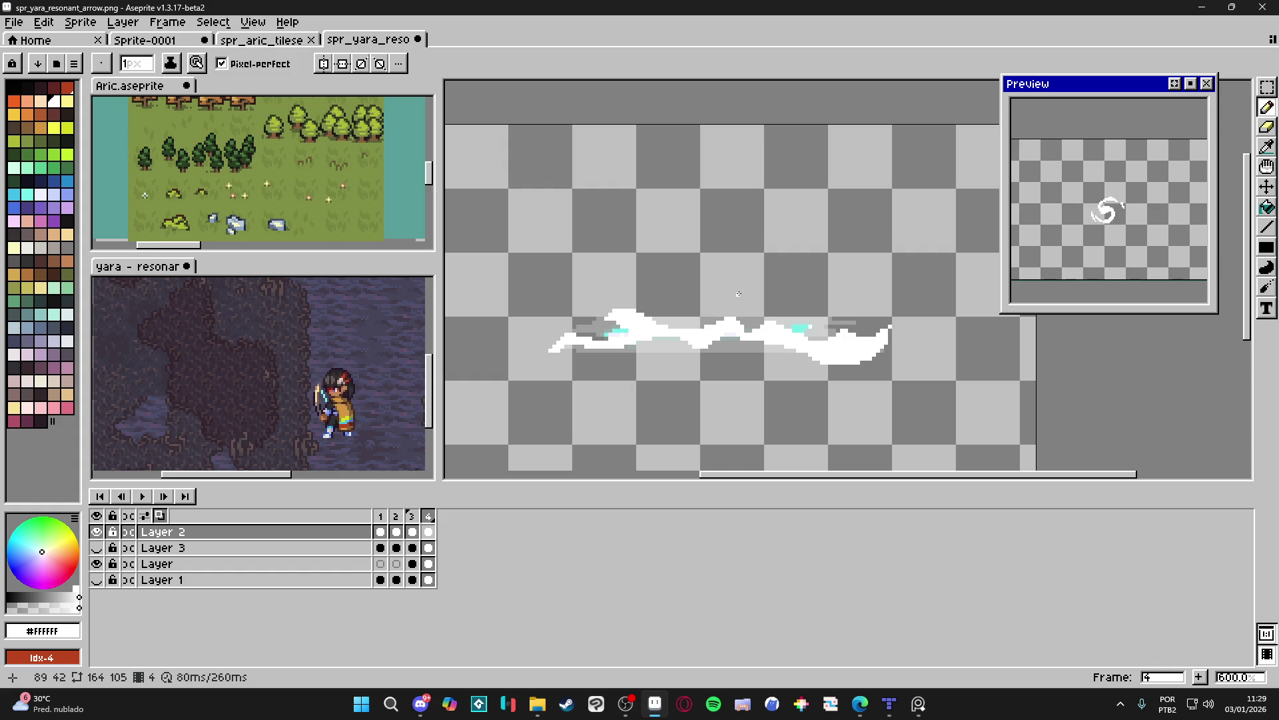
pyautogui.click(1199, 677)
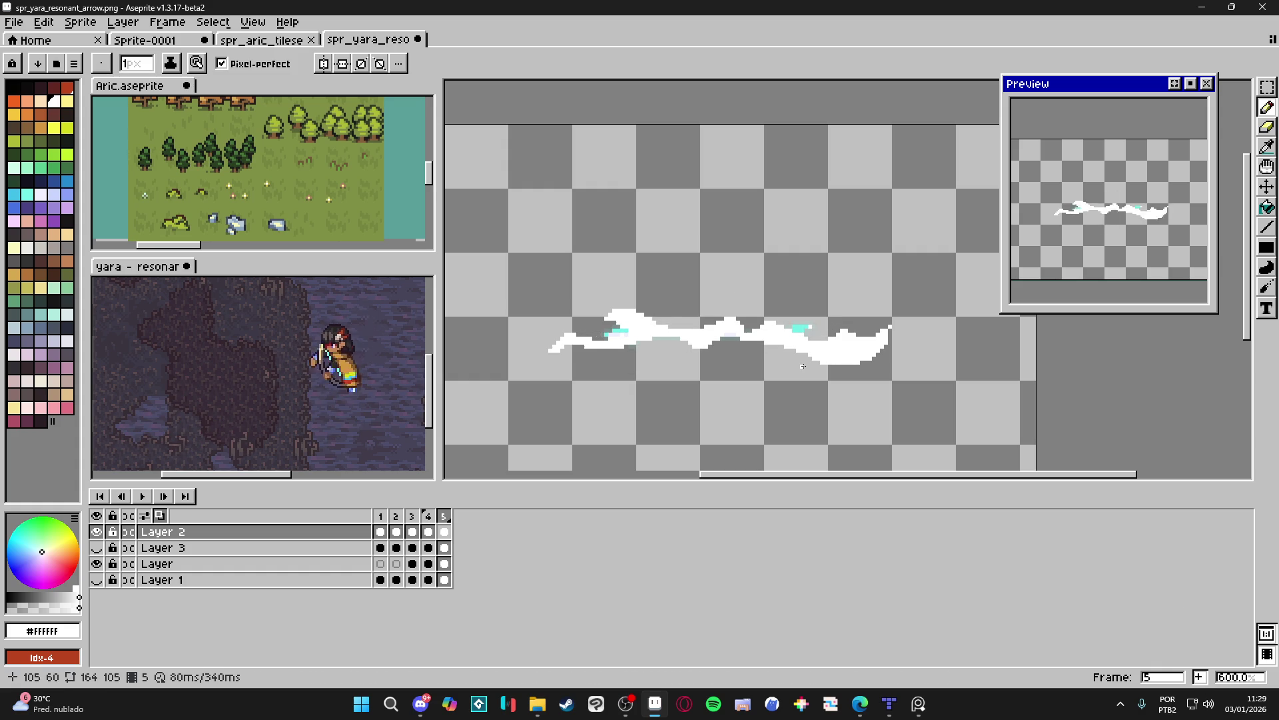
# Clear frame 5's white smear and draw a white wave rising and dipping along the shaft.
pyautogui.press('Delete')
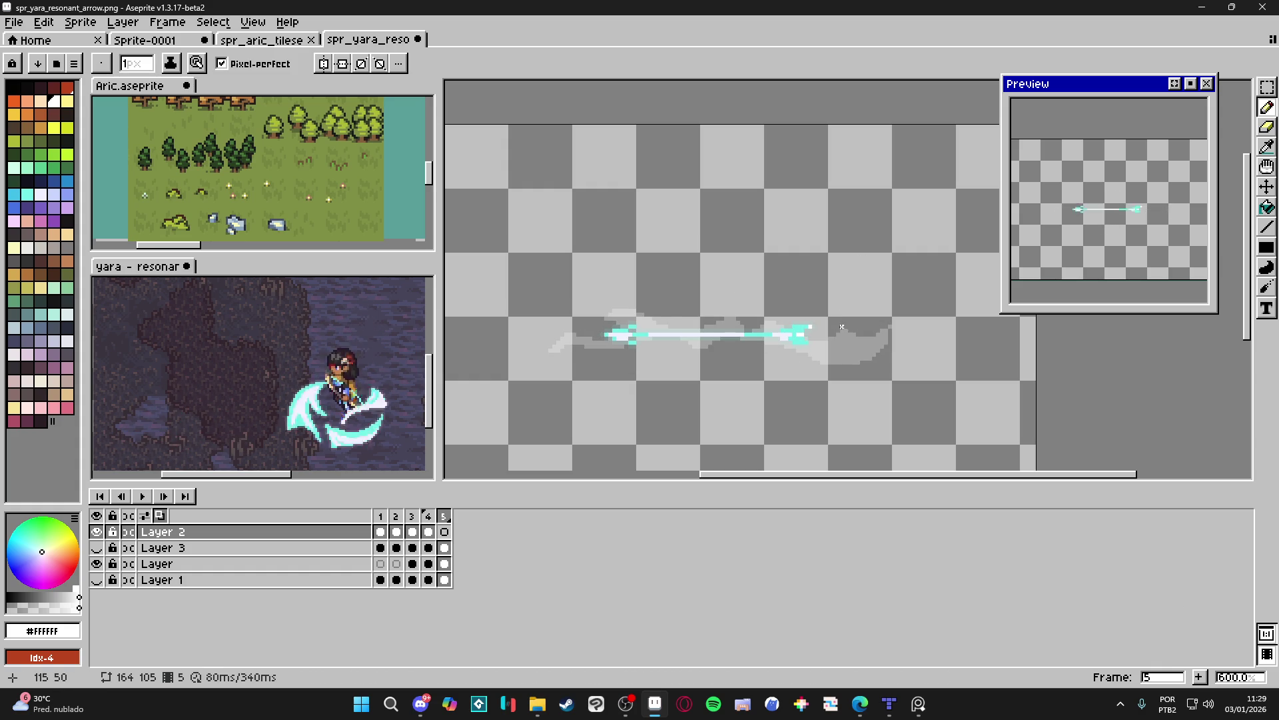
pyautogui.moveTo(750, 333); pyautogui.dragTo(735, 313)
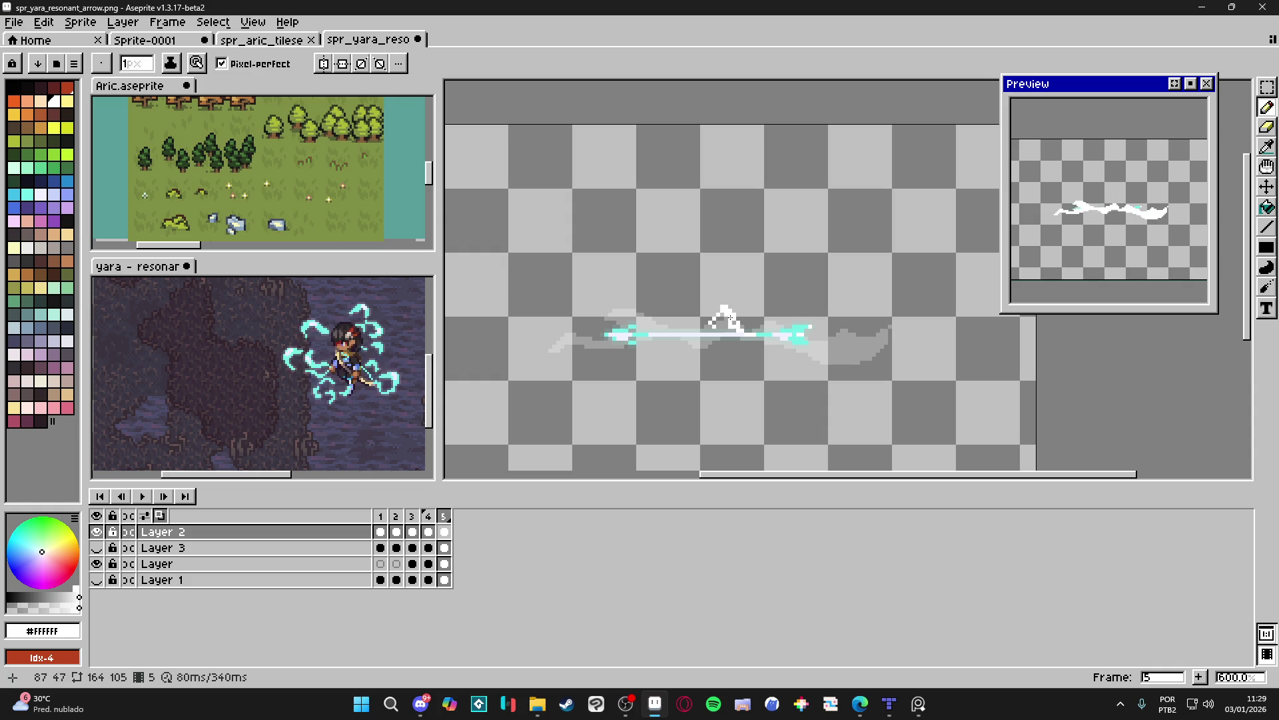
pyautogui.moveTo(732, 325); pyautogui.dragTo(750, 342)
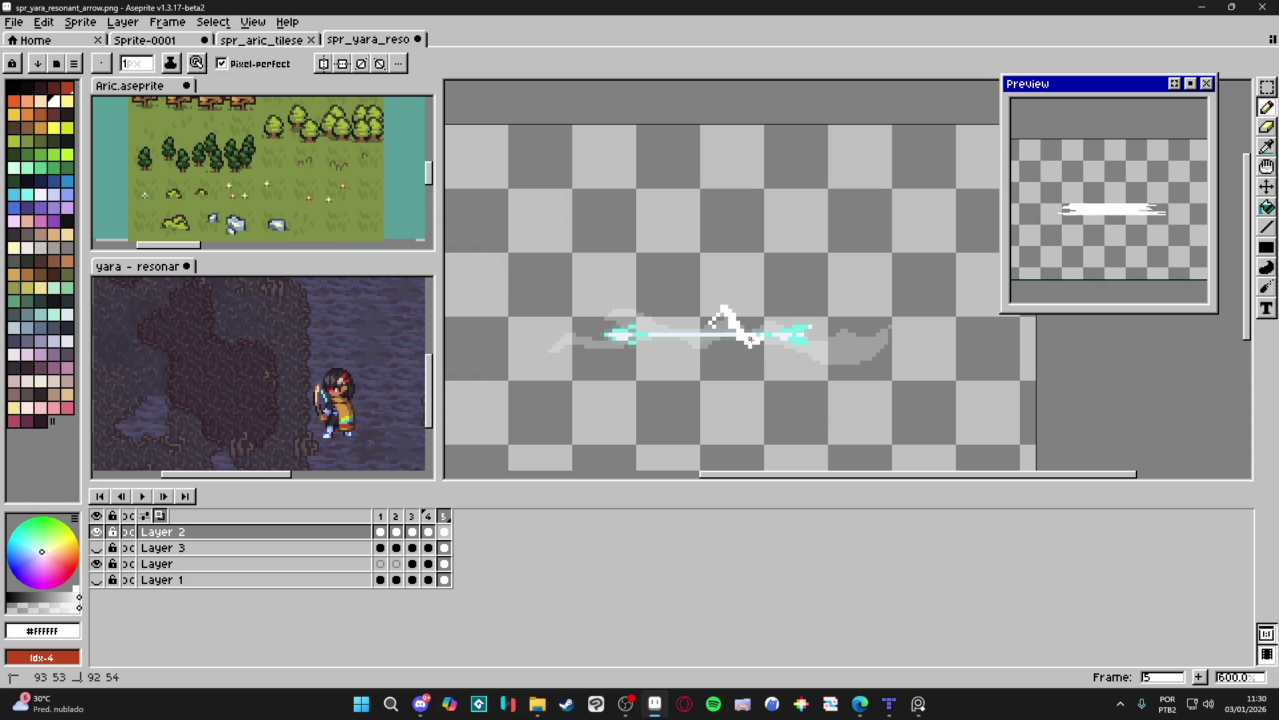
pyautogui.click(753, 343)
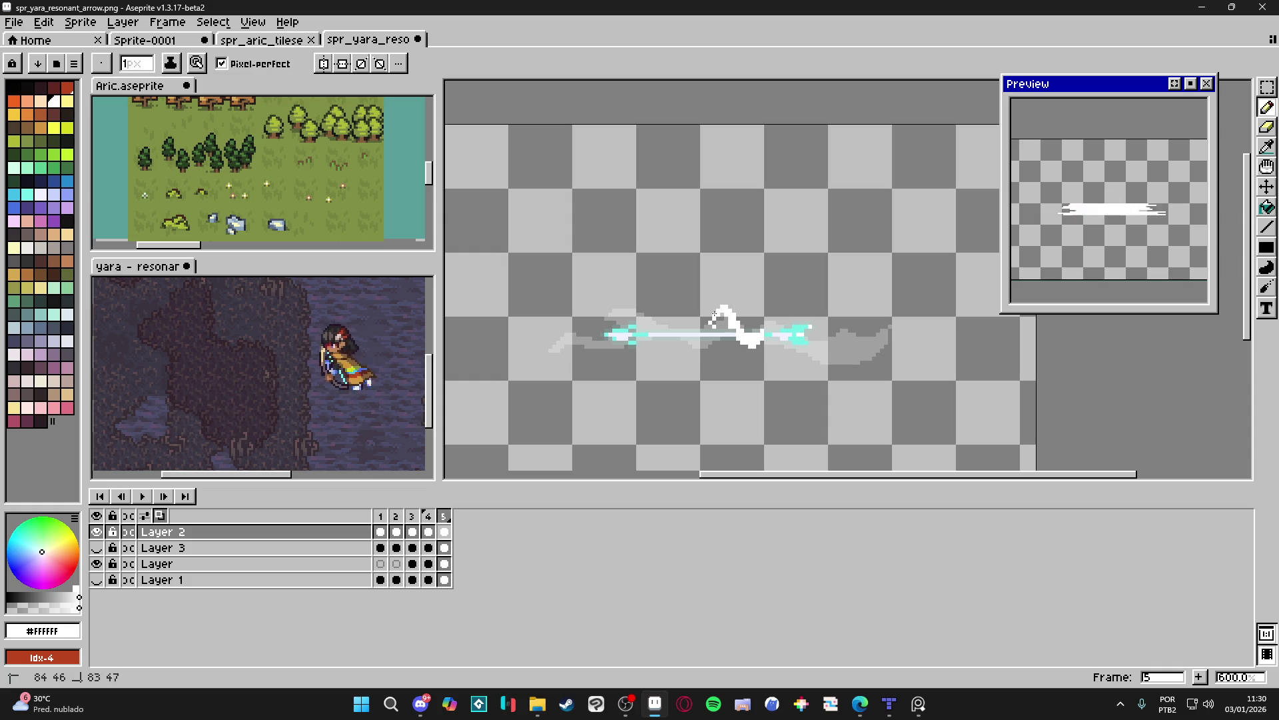
pyautogui.press('e')
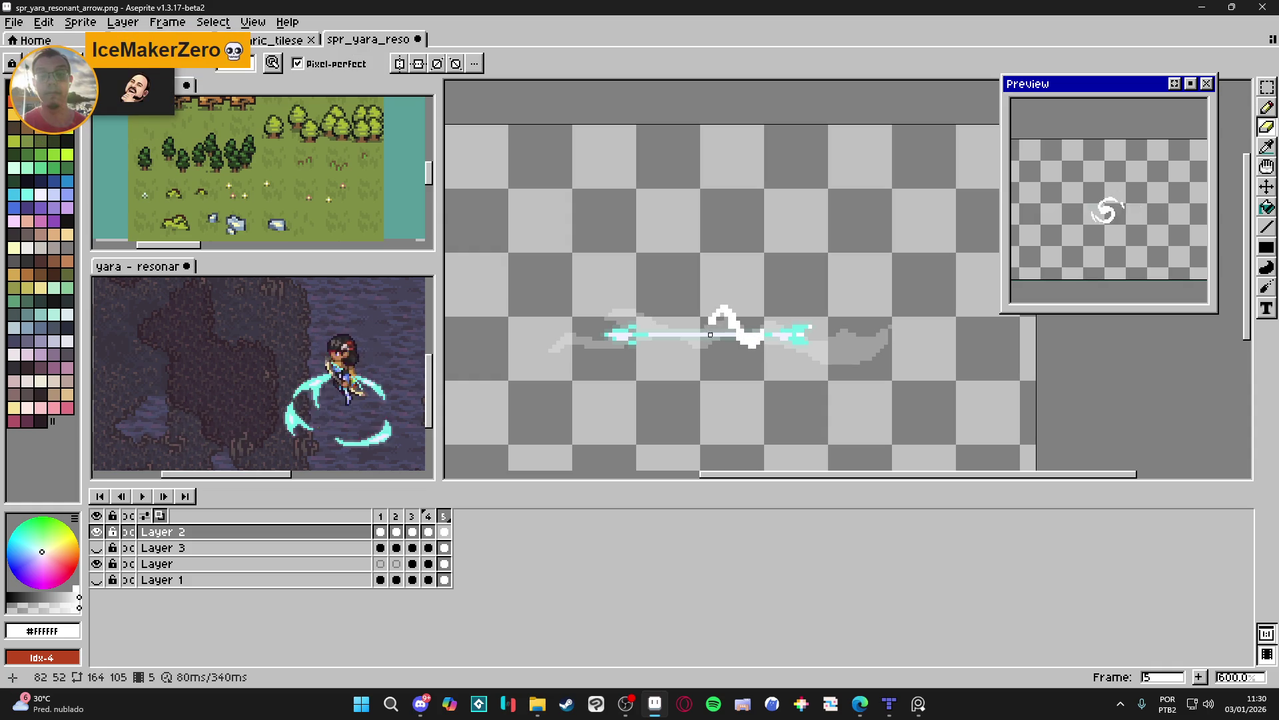
pyautogui.press('b')
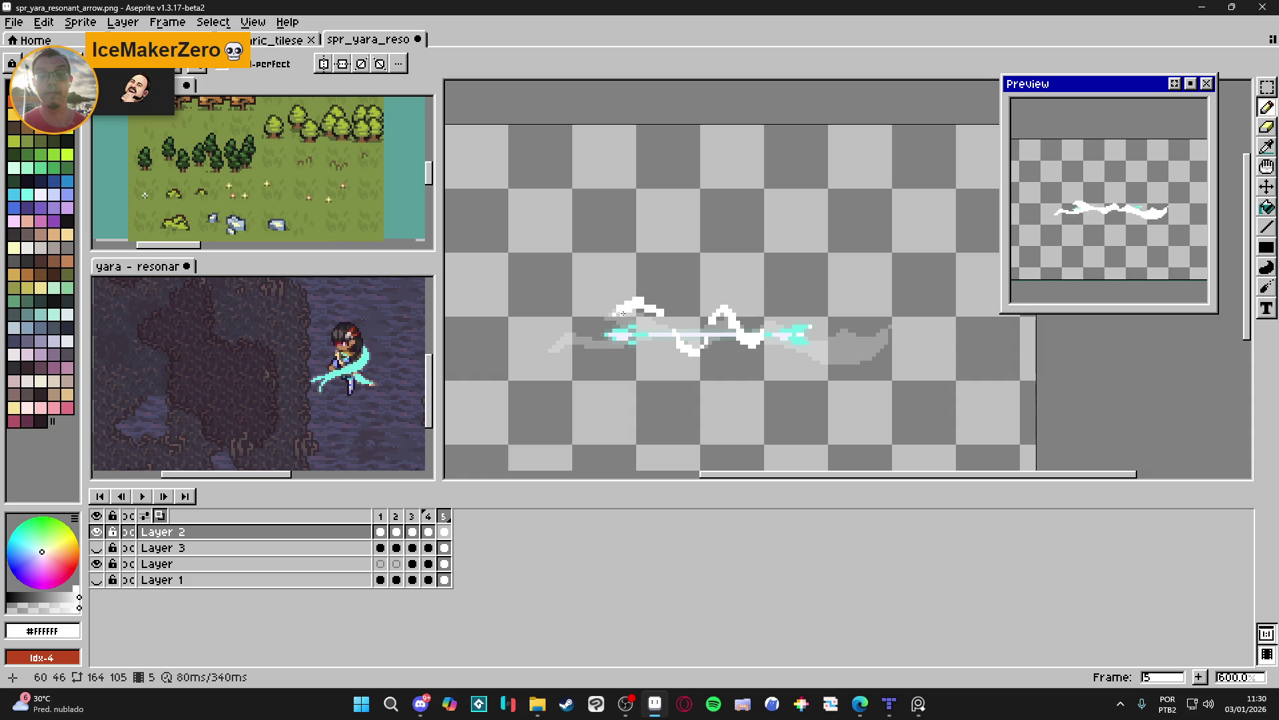
# Add white waves at the arrow's left end and near the arrowhead, curling upward at the tip.
pyautogui.moveTo(623, 335); pyautogui.dragTo(613, 351)
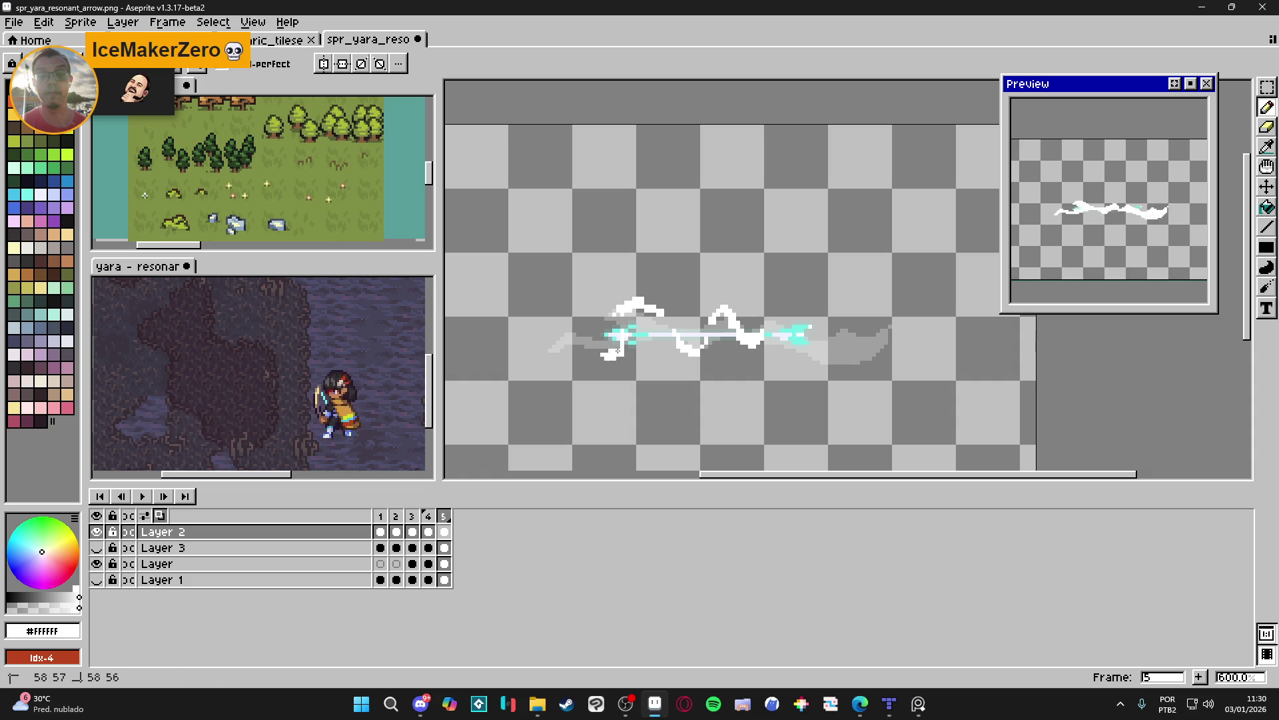
pyautogui.moveTo(566, 329); pyautogui.dragTo(575, 328)
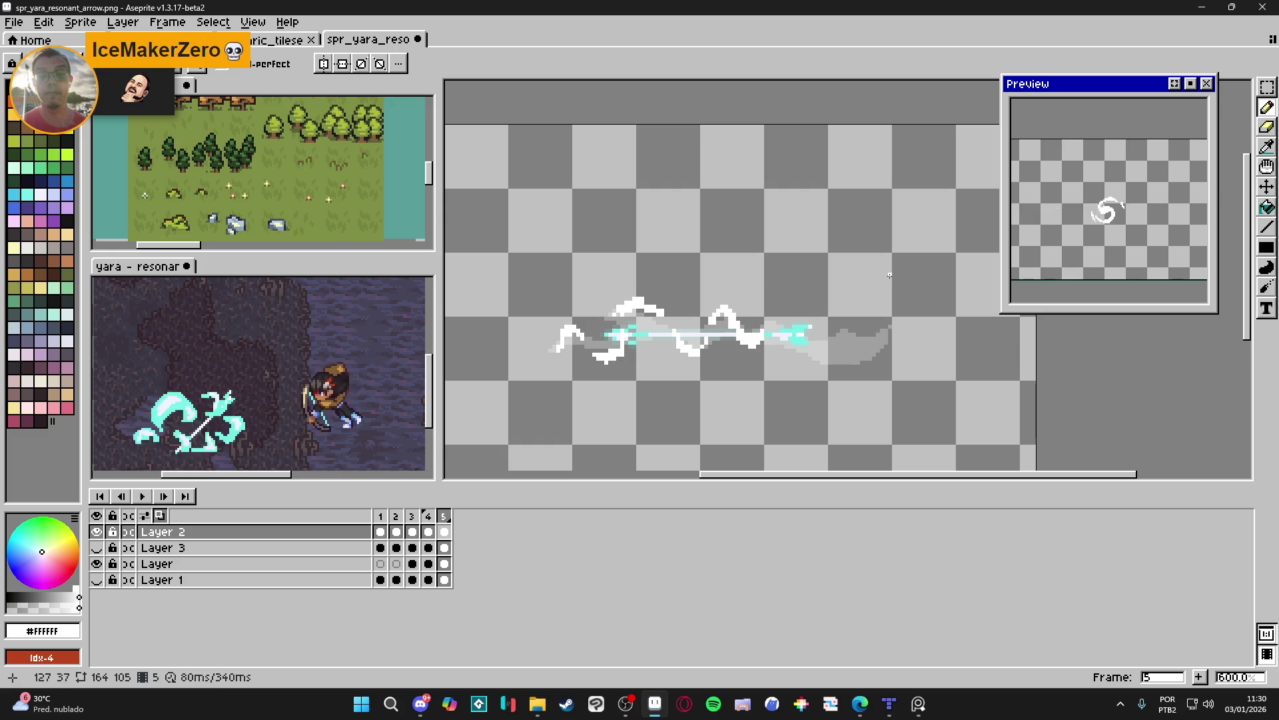
pyautogui.moveTo(824, 343)
pyautogui.mouseDown()
pyautogui.moveTo(833, 365)
pyautogui.moveTo(860, 368)
pyautogui.mouseUp()
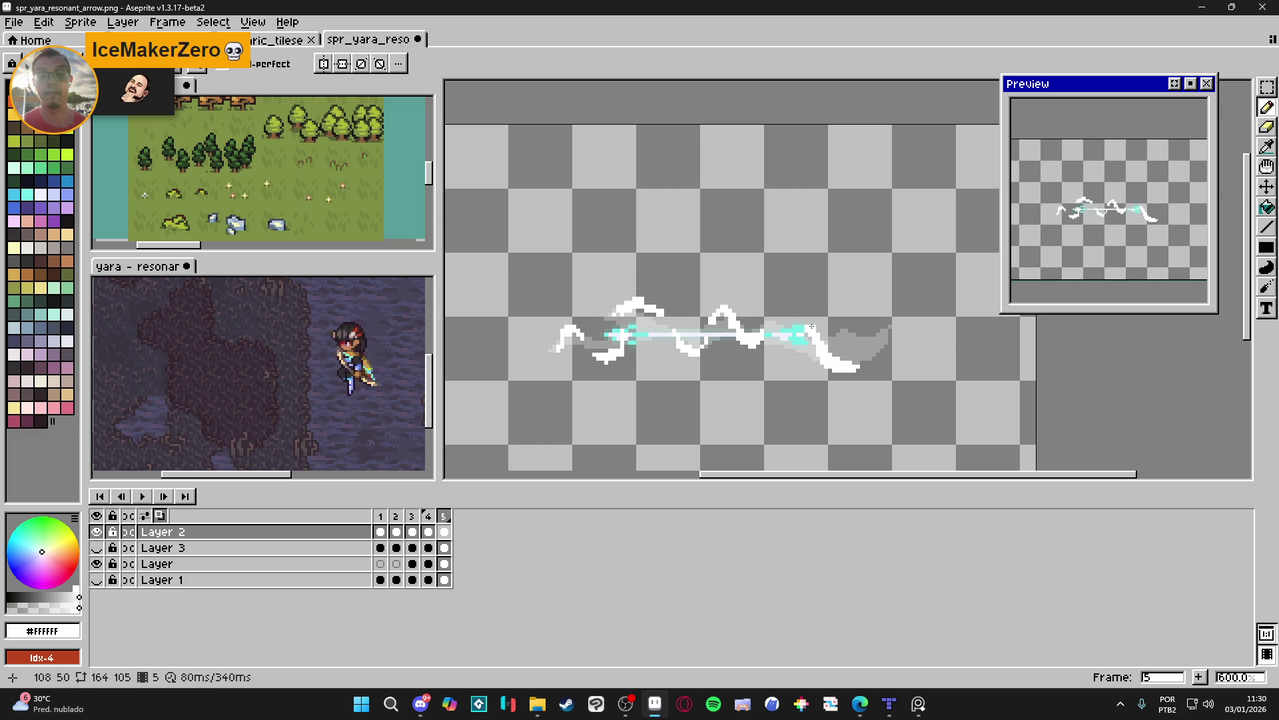
pyautogui.moveTo(856, 368); pyautogui.dragTo(883, 322)
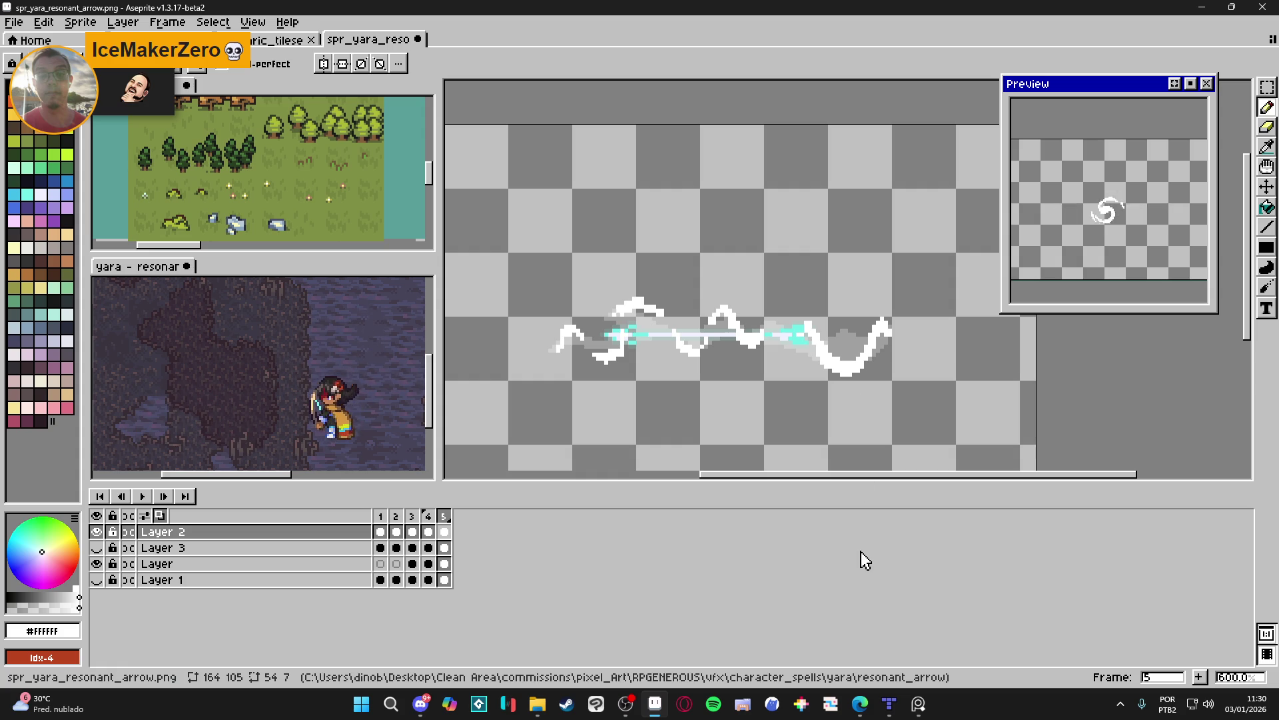
# Add frame 6, clear its copied trail, and draw a white curve and fragments around the arrowhead.
pyautogui.click(1199, 676)
pyautogui.press('Delete')
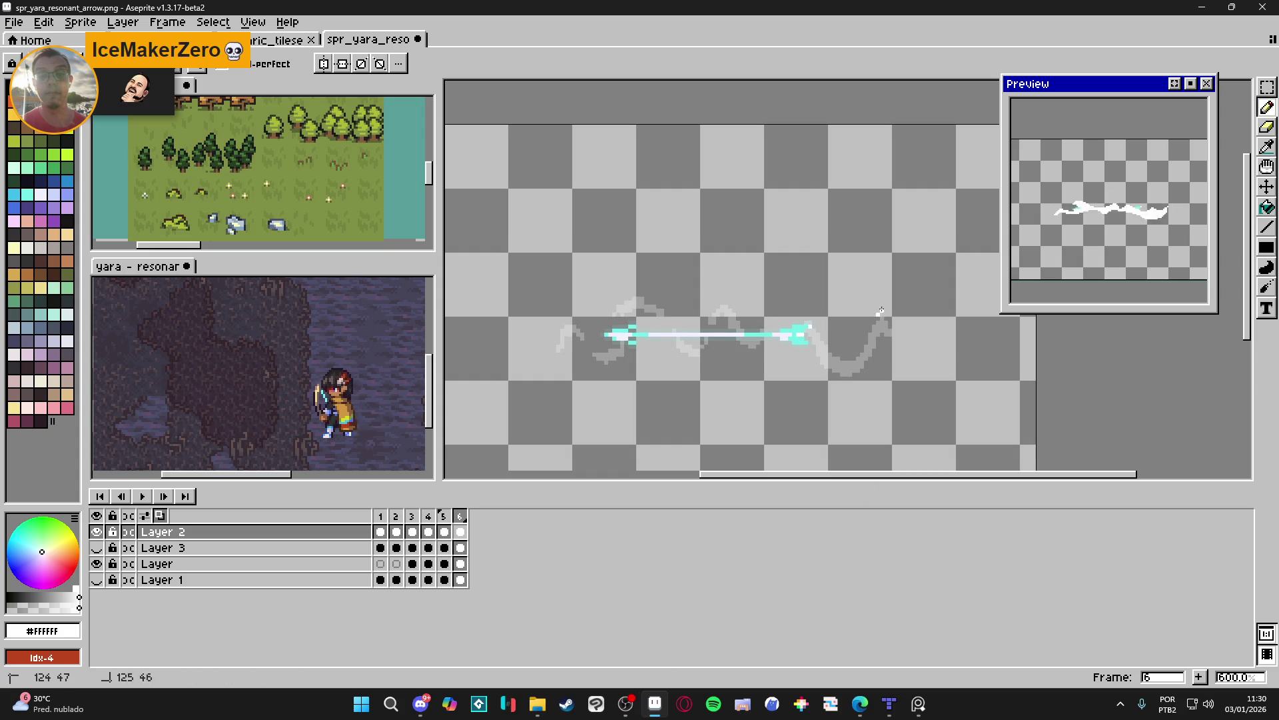
pyautogui.moveTo(886, 318)
pyautogui.mouseDown()
pyautogui.moveTo(858, 378)
pyautogui.moveTo(824, 353)
pyautogui.mouseUp()
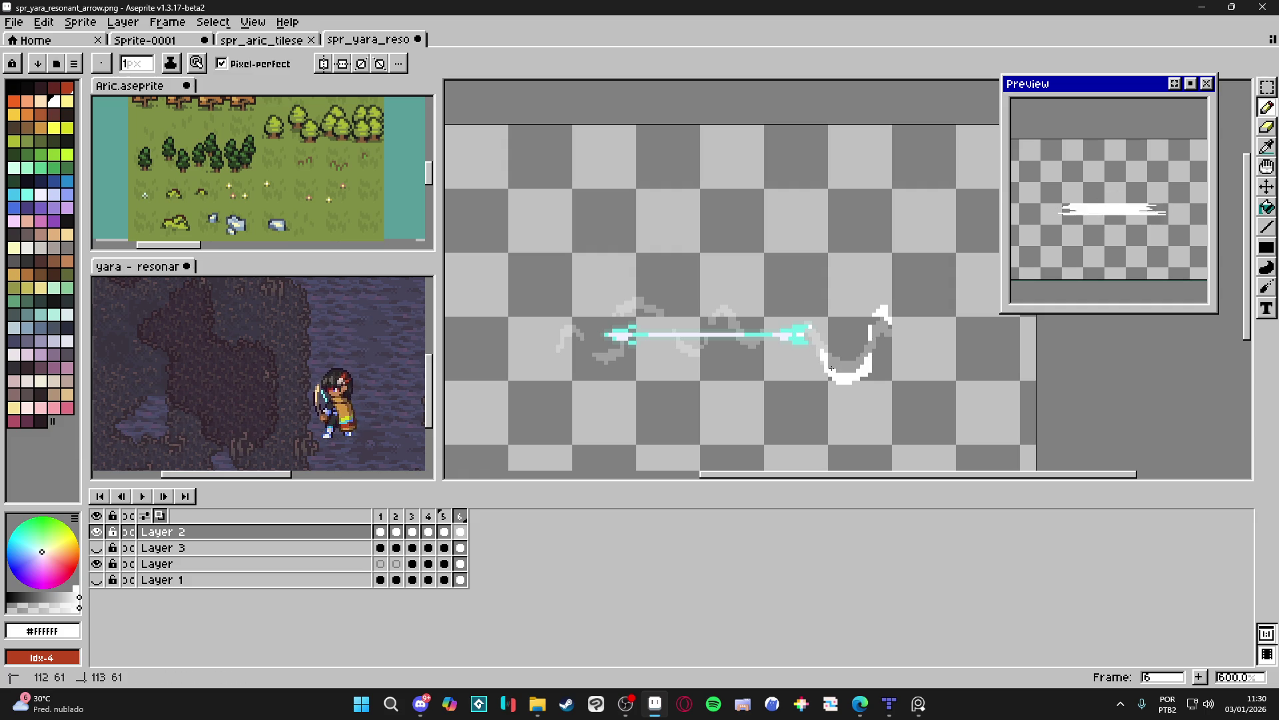
pyautogui.moveTo(812, 315); pyautogui.dragTo(801, 321)
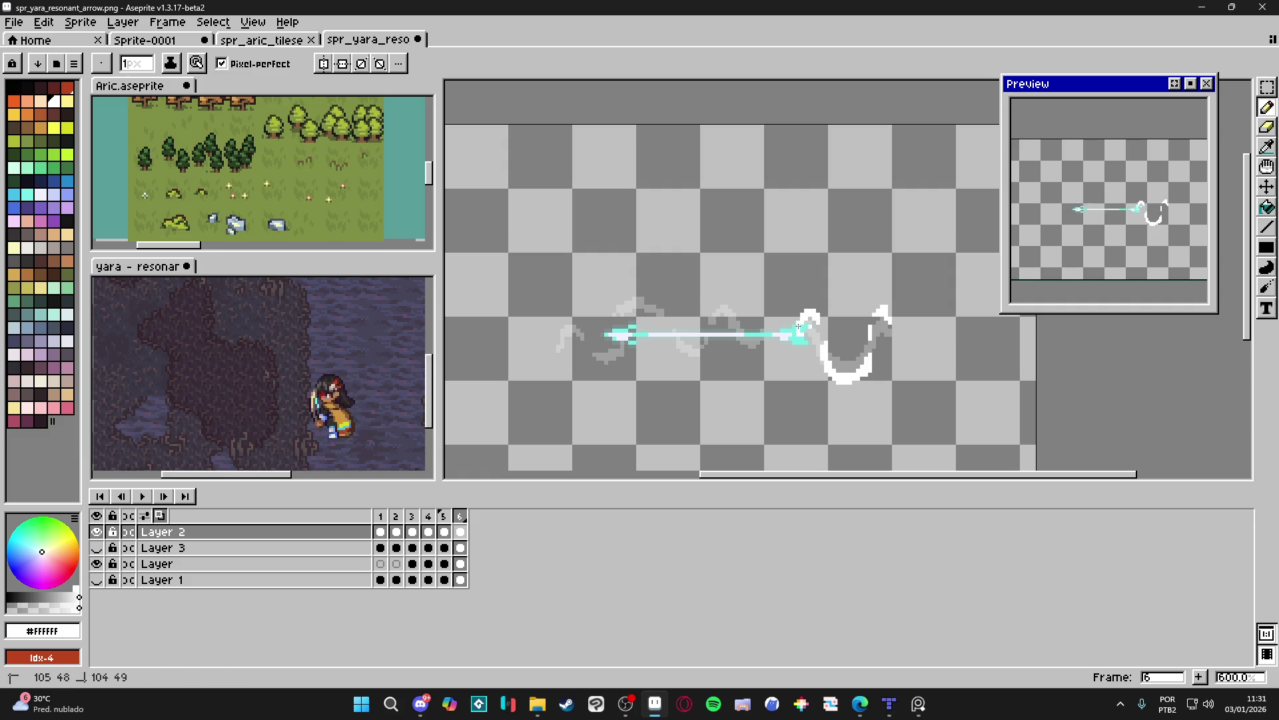
pyautogui.click(792, 340)
pyautogui.click(770, 322)
# Scatter white fragments above and below the shaft to the left end, then add frame 7.
pyautogui.moveTo(748, 347); pyautogui.dragTo(757, 349)
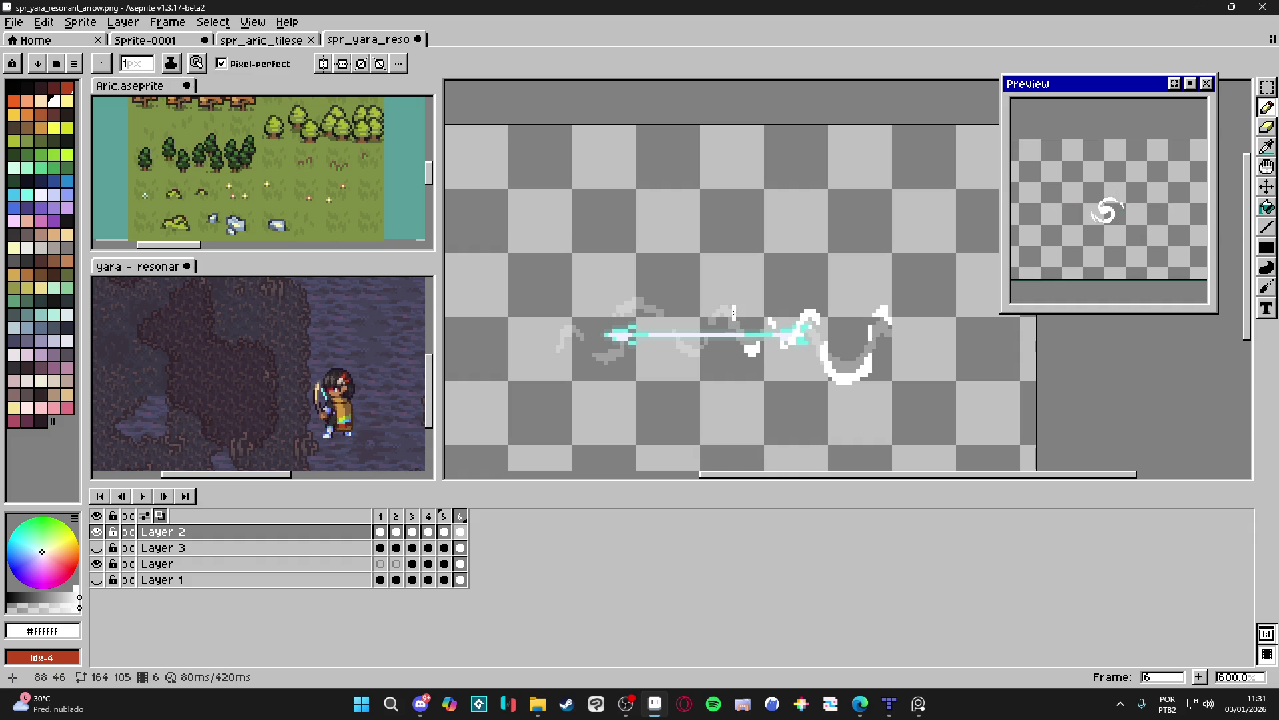
pyautogui.click(725, 300)
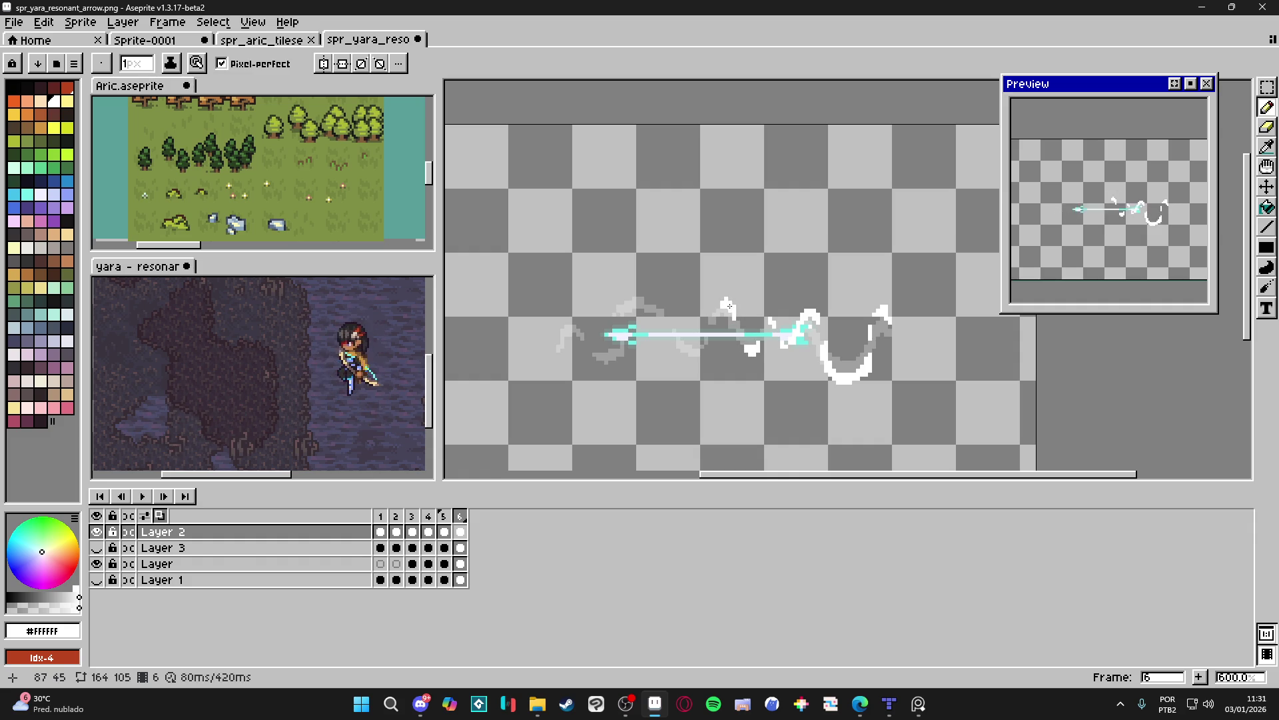
pyautogui.moveTo(703, 350); pyautogui.dragTo(693, 358)
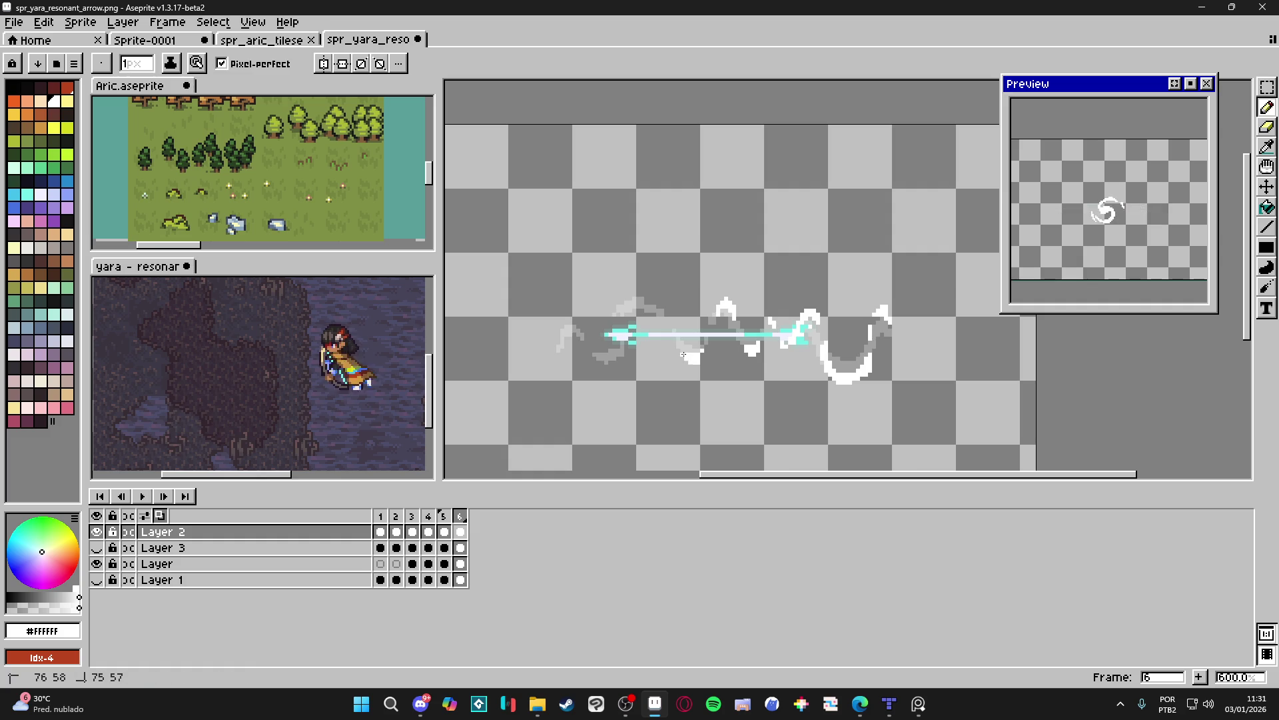
pyautogui.click(654, 290)
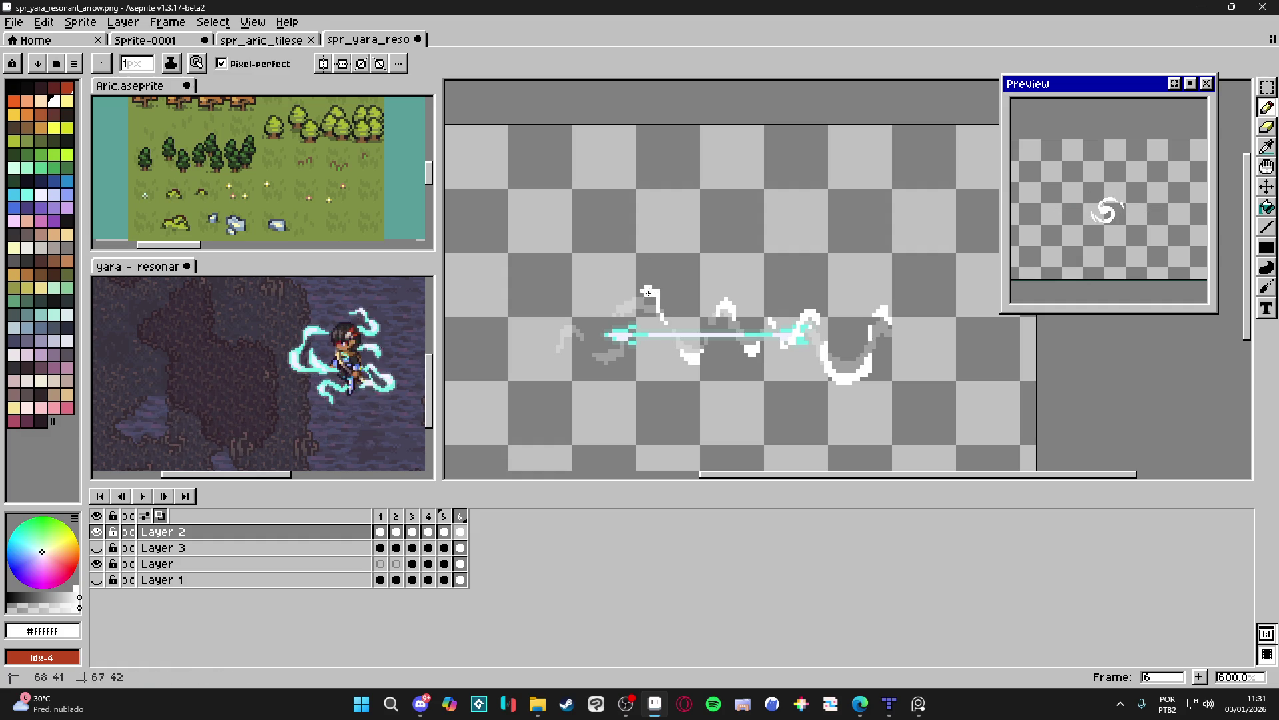
pyautogui.moveTo(651, 293); pyautogui.dragTo(642, 294)
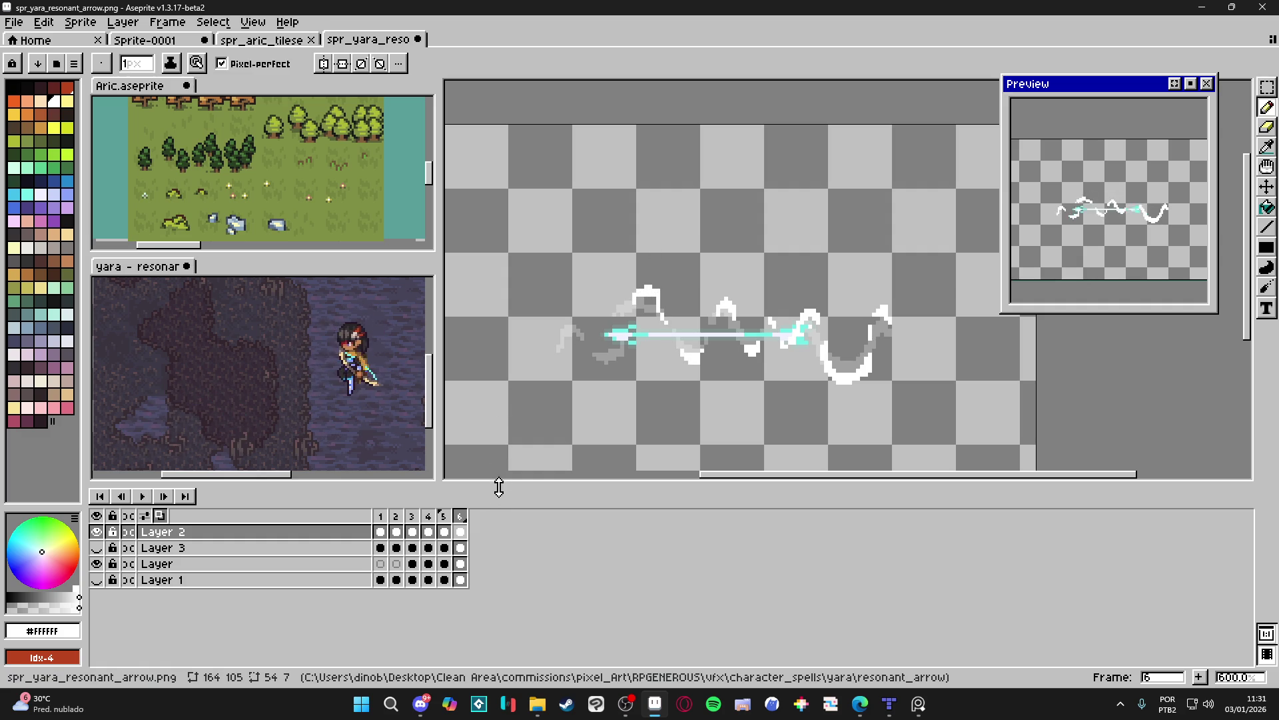
pyautogui.moveTo(616, 363); pyautogui.dragTo(619, 363)
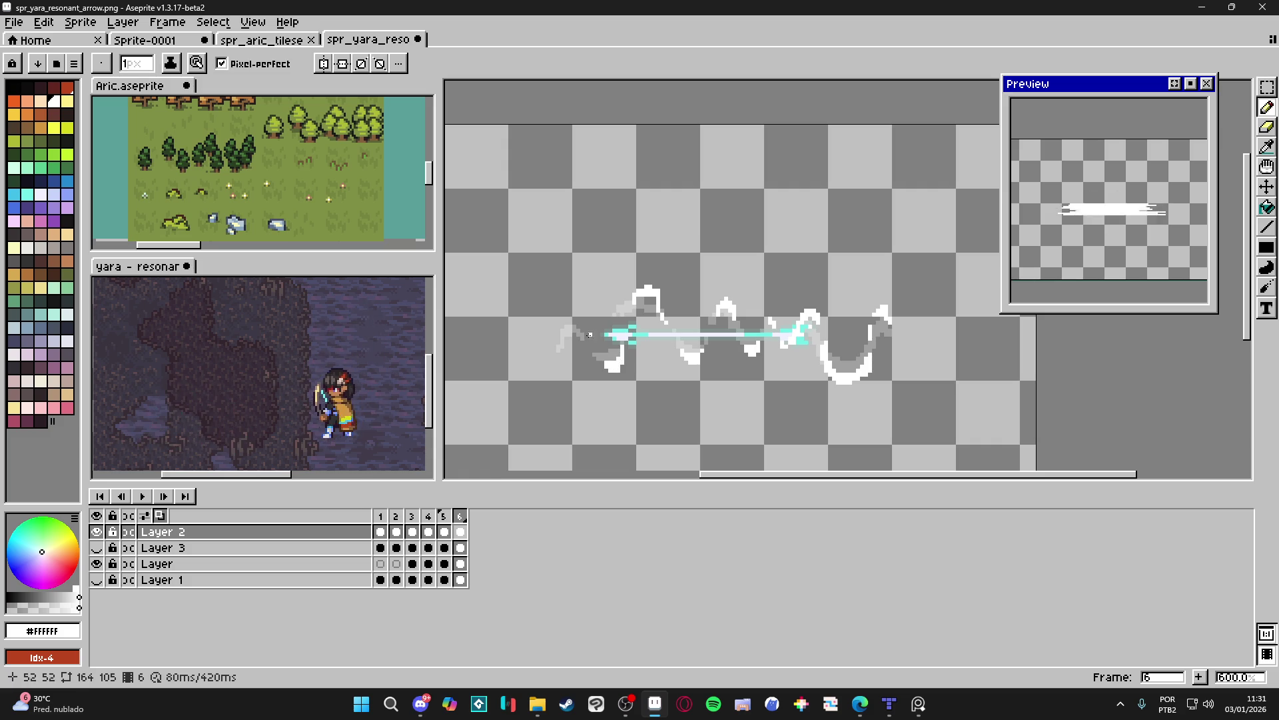
pyautogui.moveTo(571, 319); pyautogui.dragTo(568, 323)
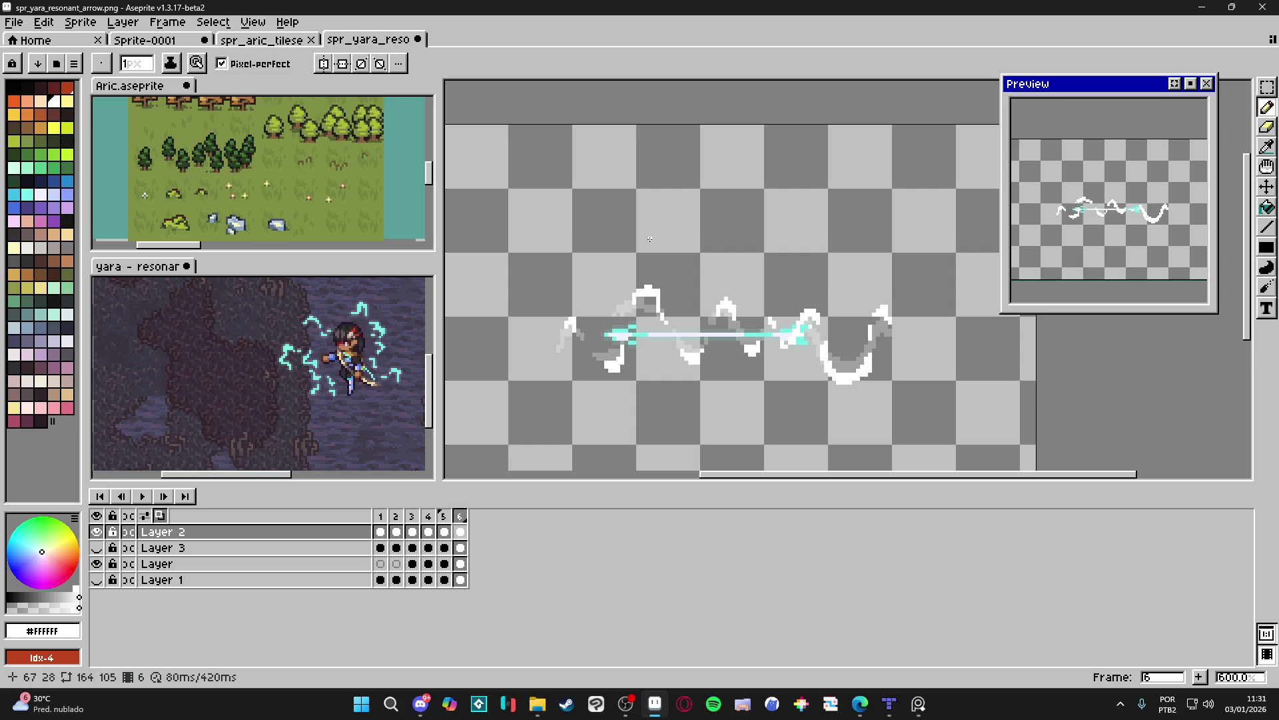
pyautogui.click(1199, 676)
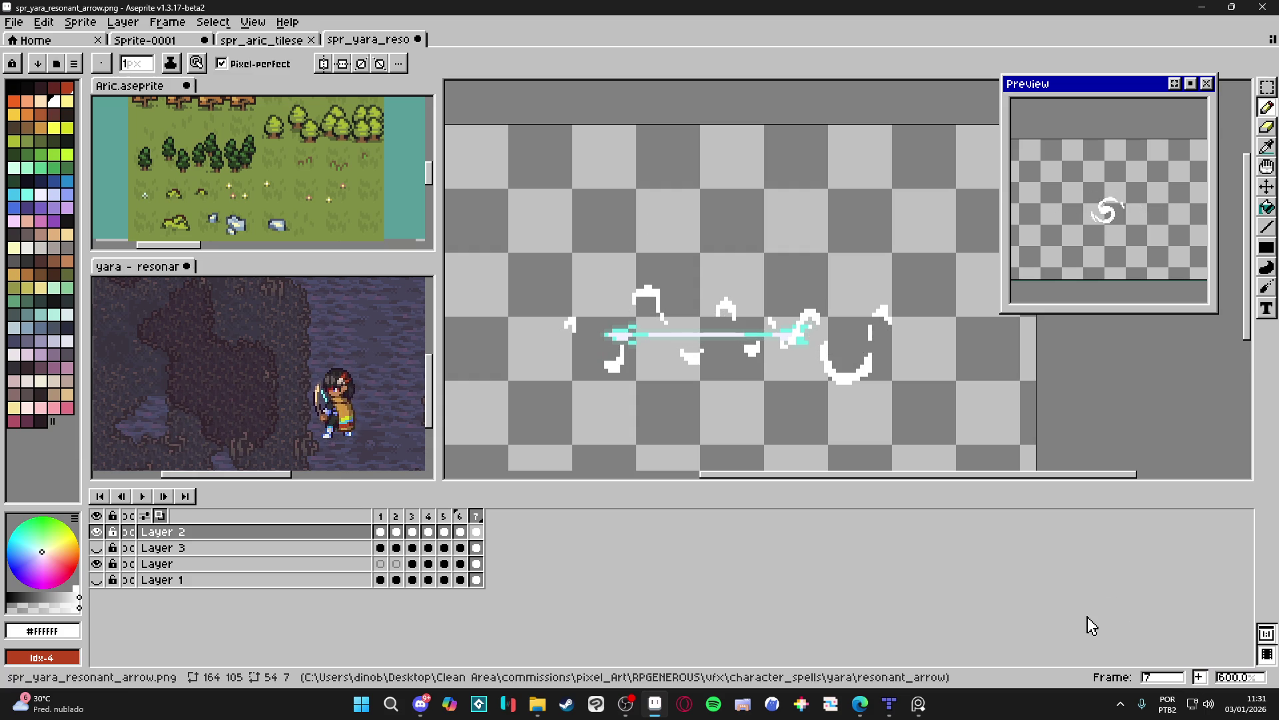
# Clear frame 7's copied trail and draw small white fragments around the arrow's tail and middle.
pyautogui.press('Delete')
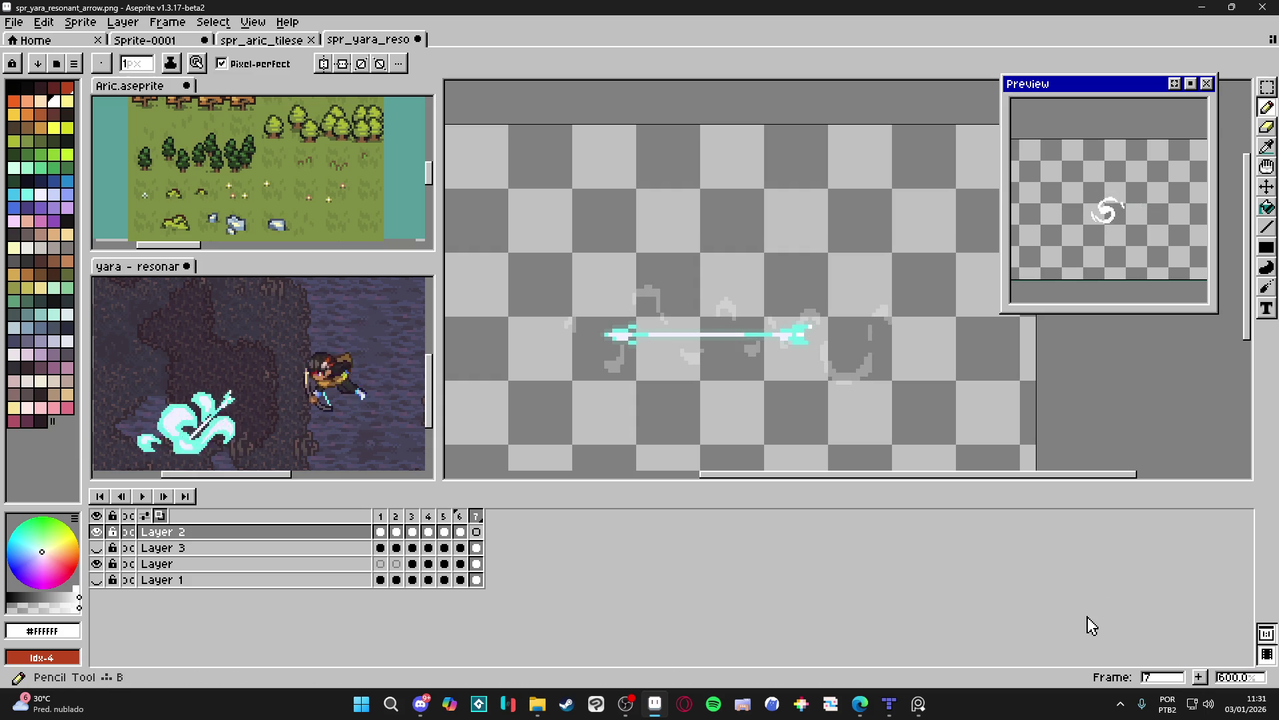
pyautogui.moveTo(643, 284); pyautogui.dragTo(661, 296)
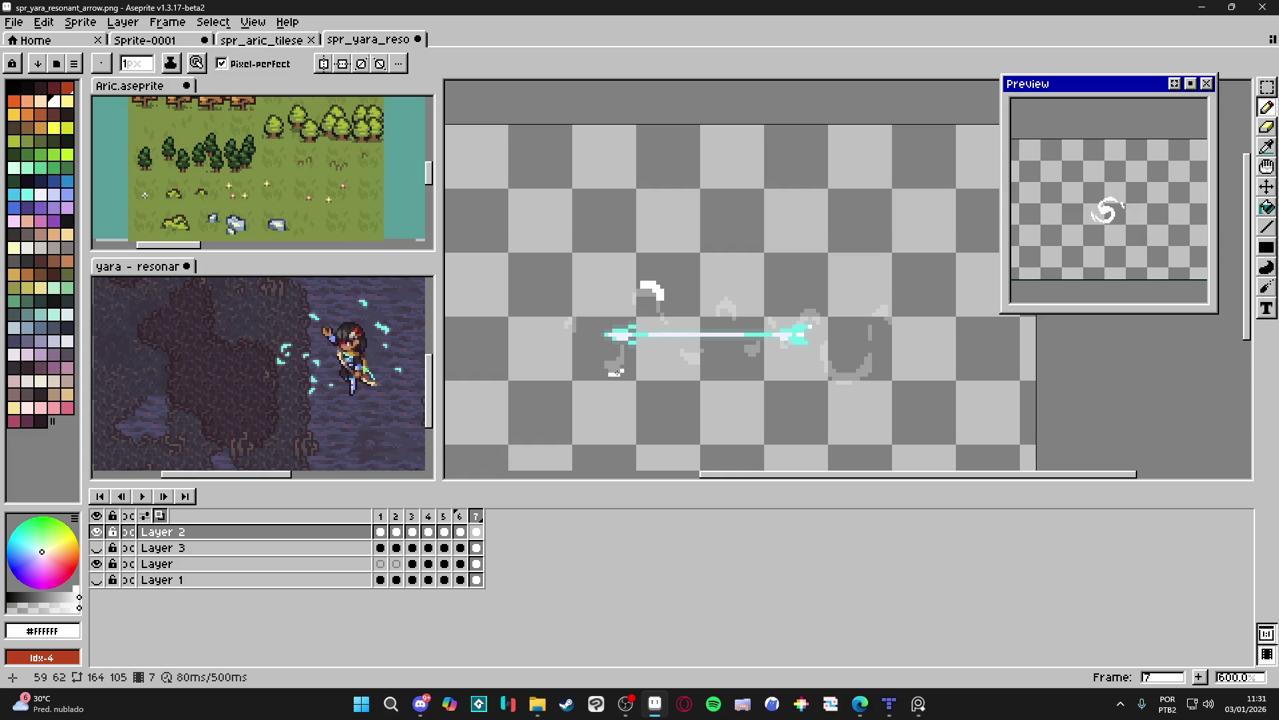
pyautogui.moveTo(618, 371); pyautogui.dragTo(620, 363)
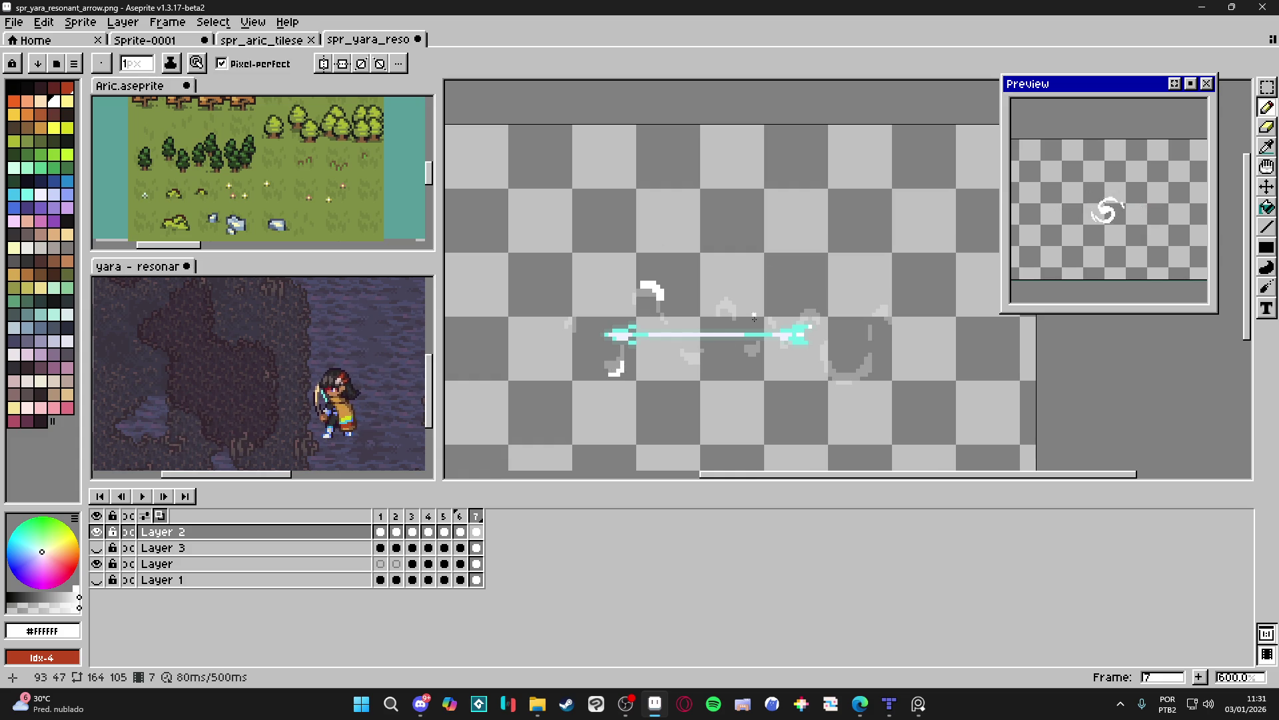
pyautogui.click(689, 361)
pyautogui.moveTo(691, 362); pyautogui.dragTo(697, 363)
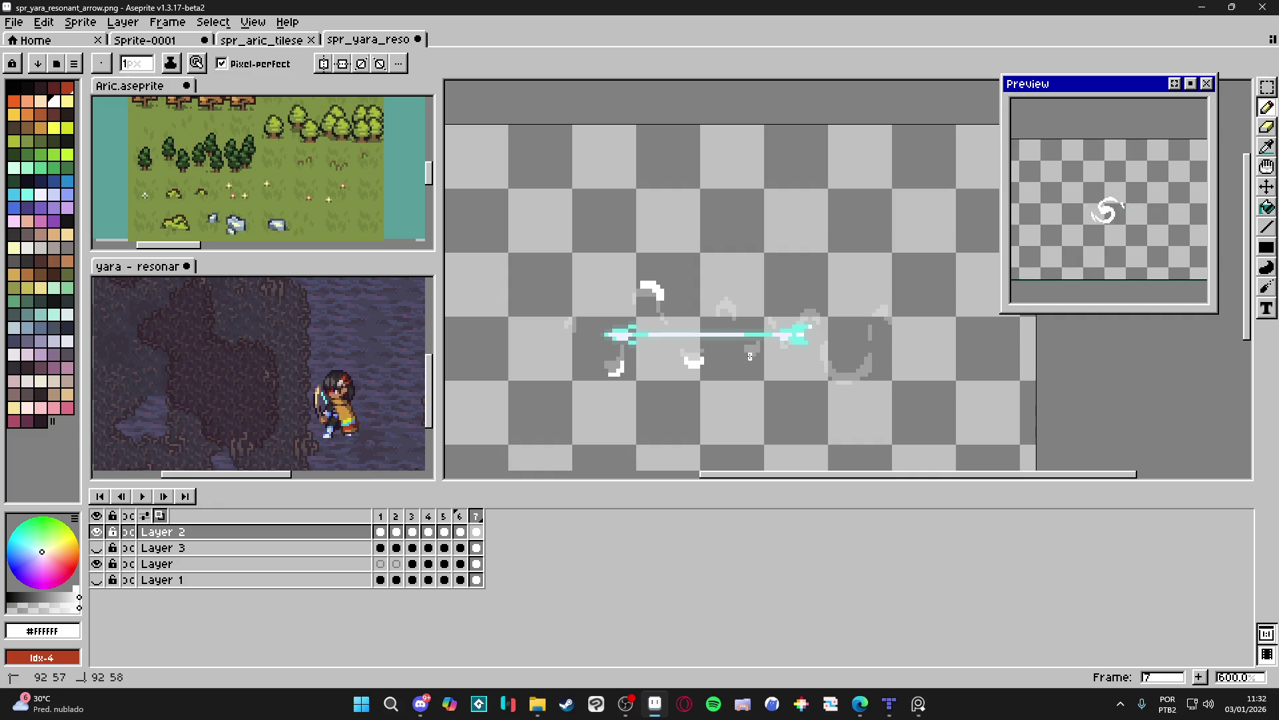
# Add small white fragments and hooks around the arrowhead, then add frame 8.
pyautogui.moveTo(752, 354); pyautogui.dragTo(760, 354)
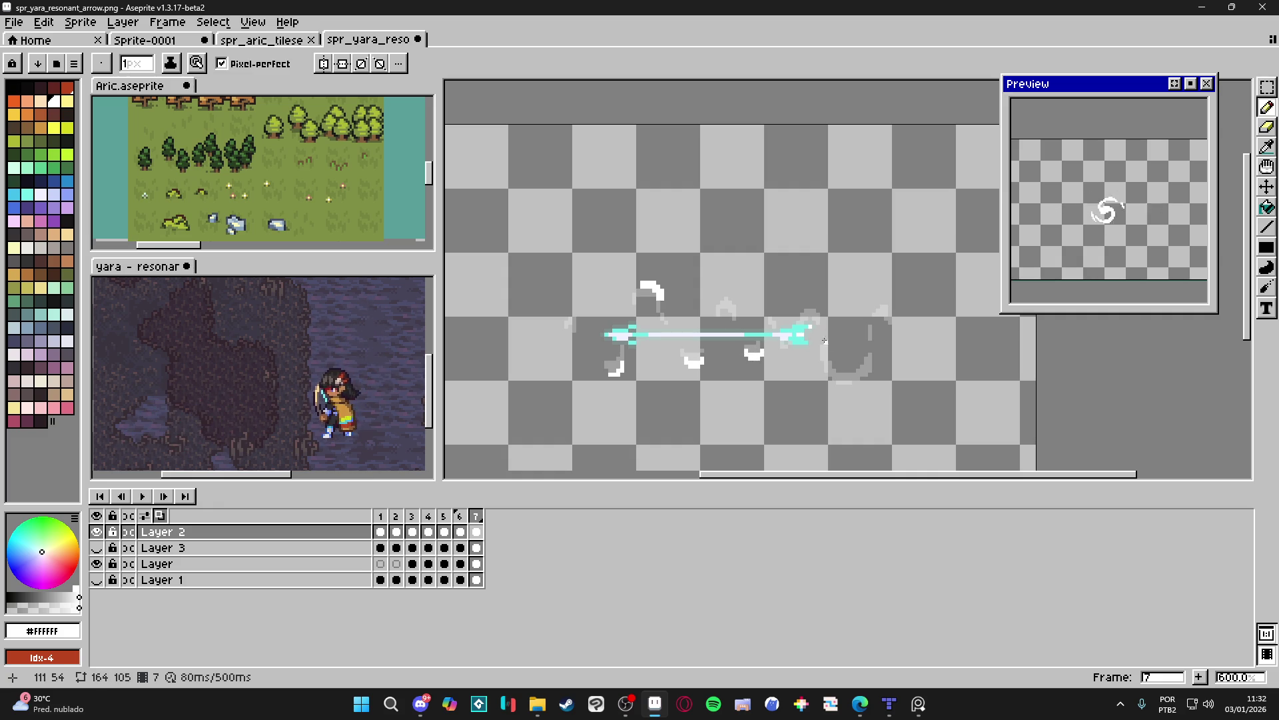
pyautogui.moveTo(803, 309); pyautogui.dragTo(819, 311)
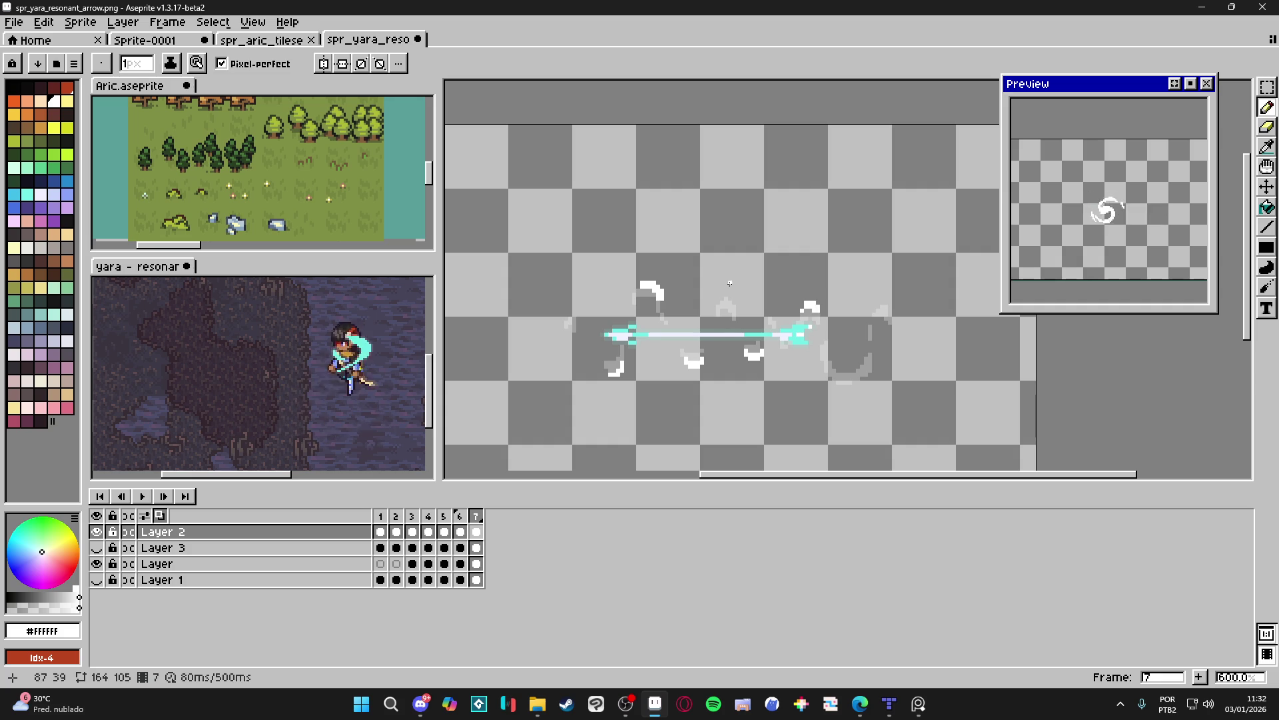
pyautogui.moveTo(727, 295); pyautogui.dragTo(733, 301)
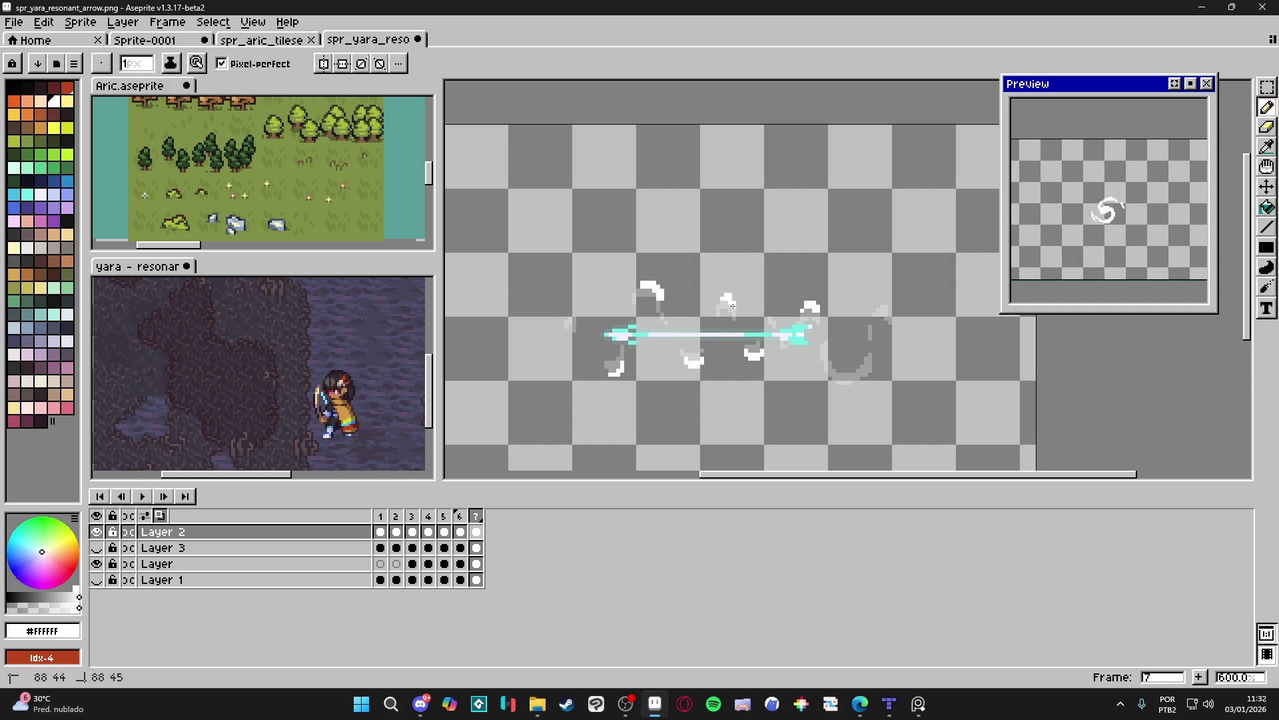
pyautogui.moveTo(834, 378)
pyautogui.mouseDown()
pyautogui.moveTo(863, 380)
pyautogui.moveTo(856, 388)
pyautogui.moveTo(869, 373)
pyautogui.mouseUp()
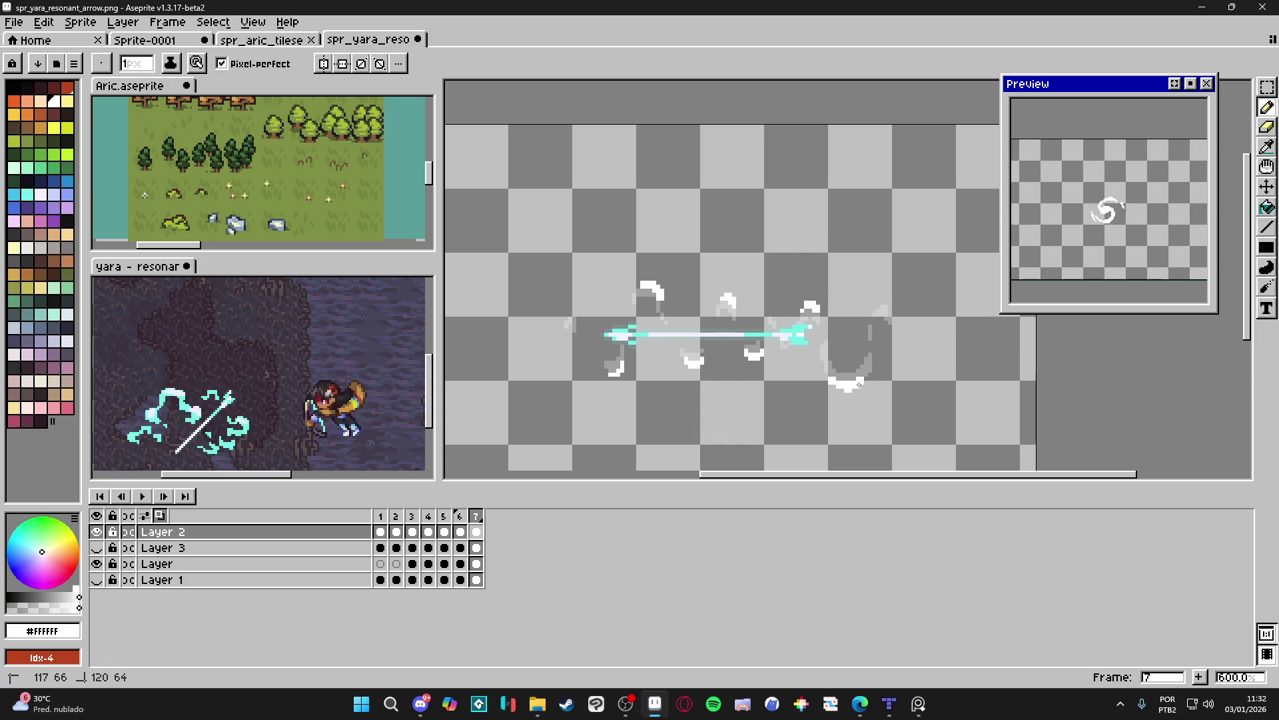
pyautogui.moveTo(877, 319); pyautogui.dragTo(885, 304)
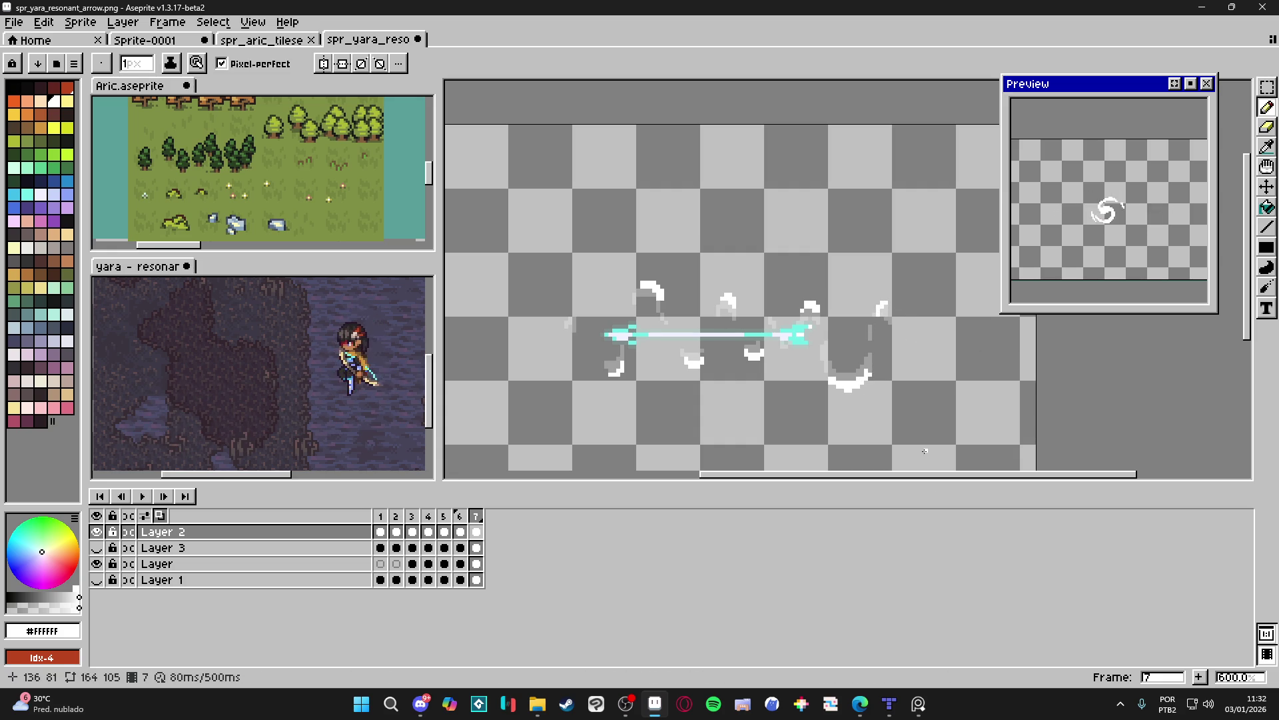
pyautogui.click(1199, 676)
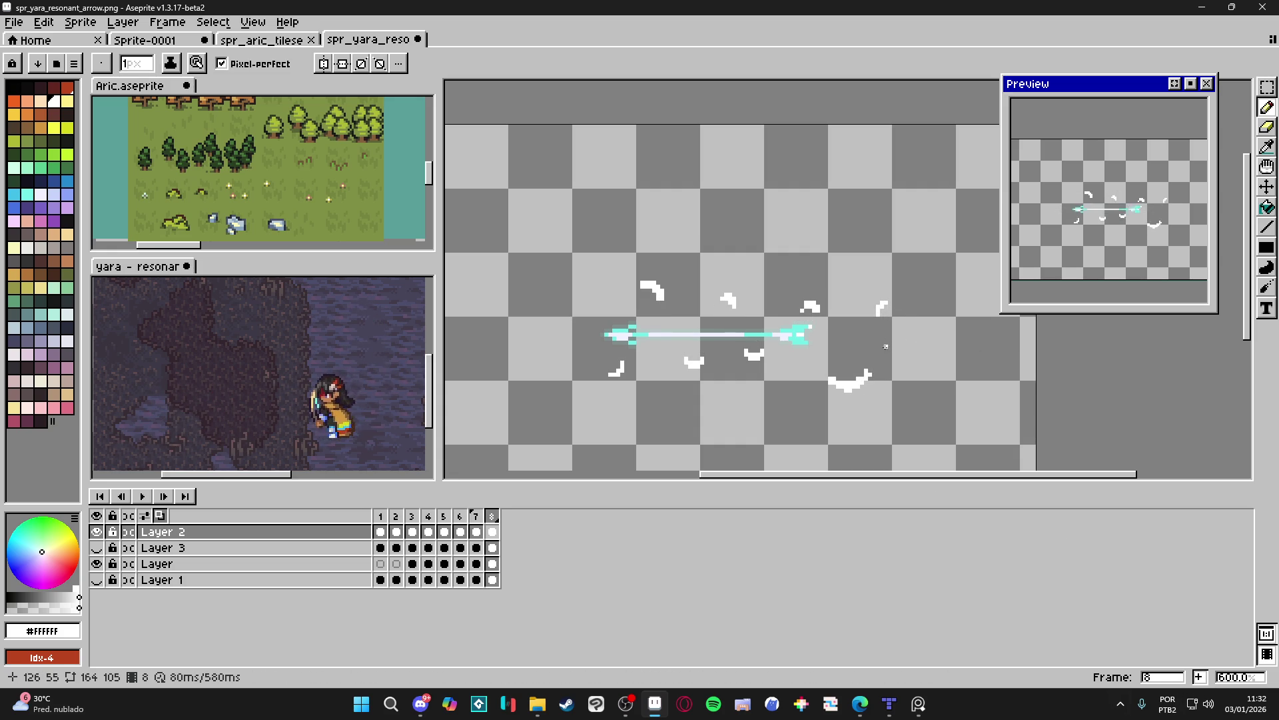
# Erase parts of frame 8's white fragments, thinning the tail fragment and crescent into lines.
pyautogui.press('e')
pyautogui.scroll(4, 654, 298)
pyautogui.moveTo(633, 263)
pyautogui.mouseDown()
pyautogui.moveTo(622, 271)
pyautogui.moveTo(639, 285)
pyautogui.mouseUp()
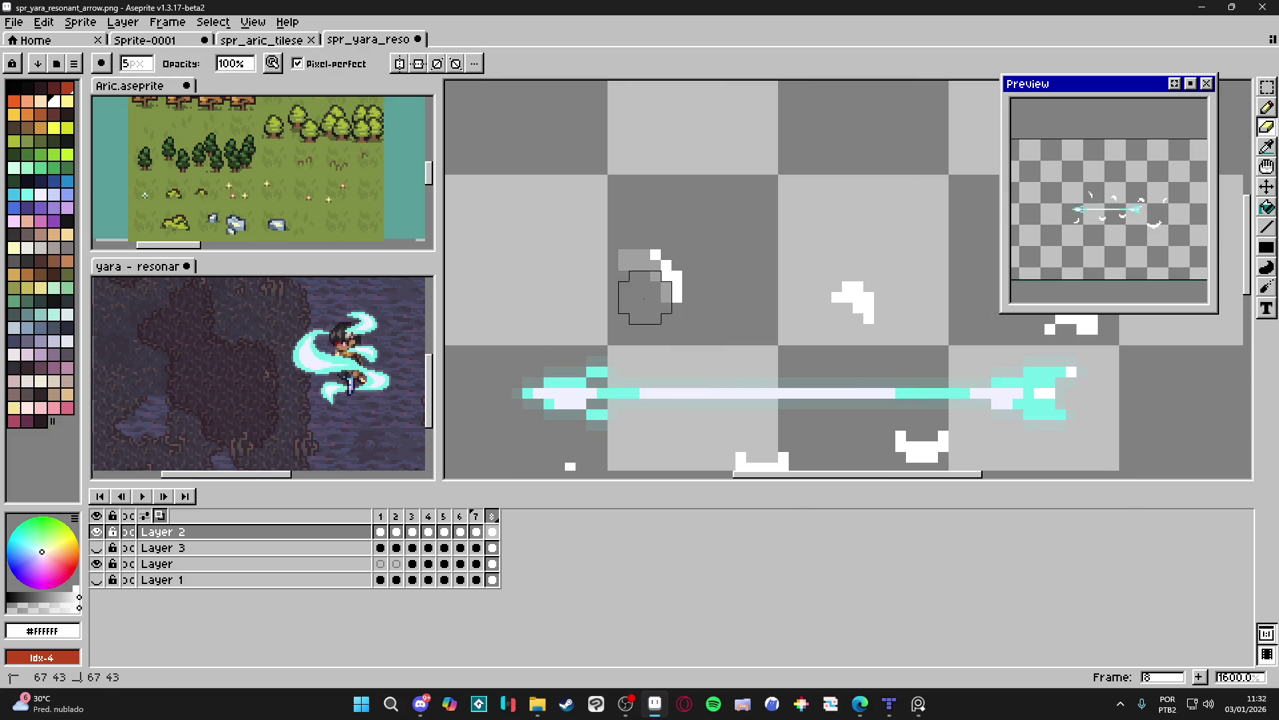
pyautogui.moveTo(859, 329); pyautogui.dragTo(845, 314)
pyautogui.scroll(-2, 889, 362)
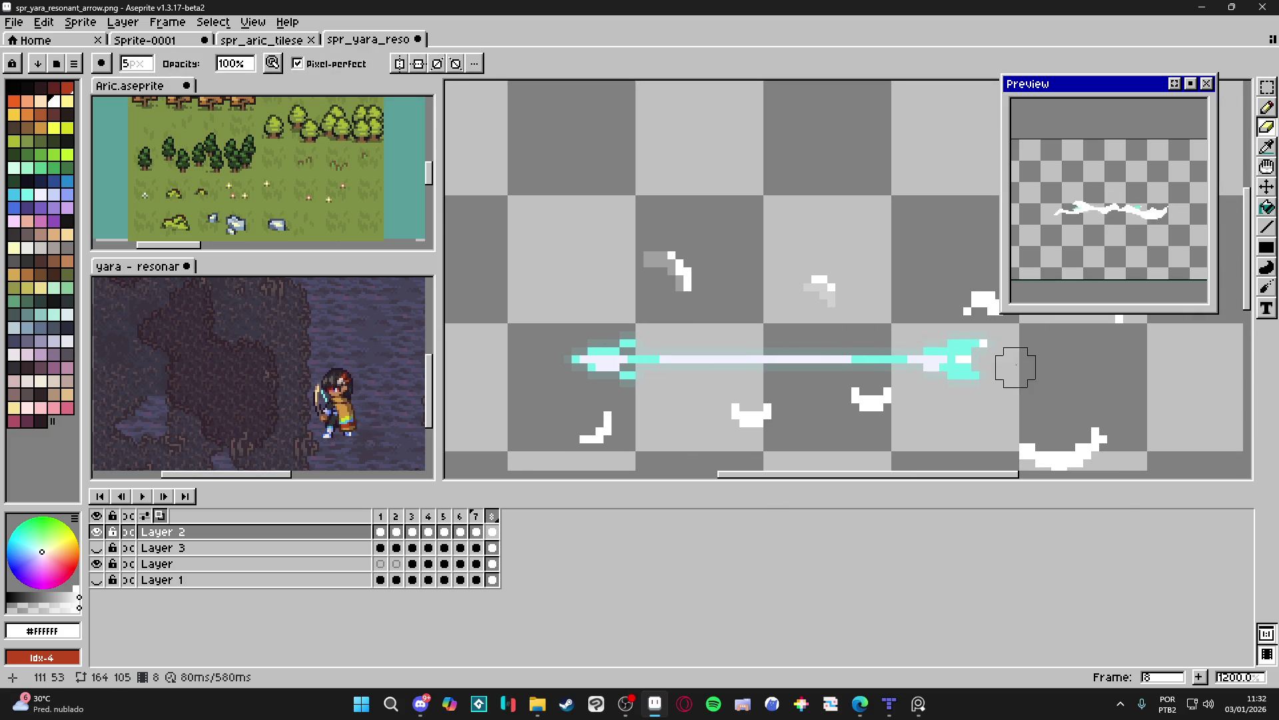
pyautogui.hscroll(2, 933, 340)
pyautogui.hscroll(2, 923, 353)
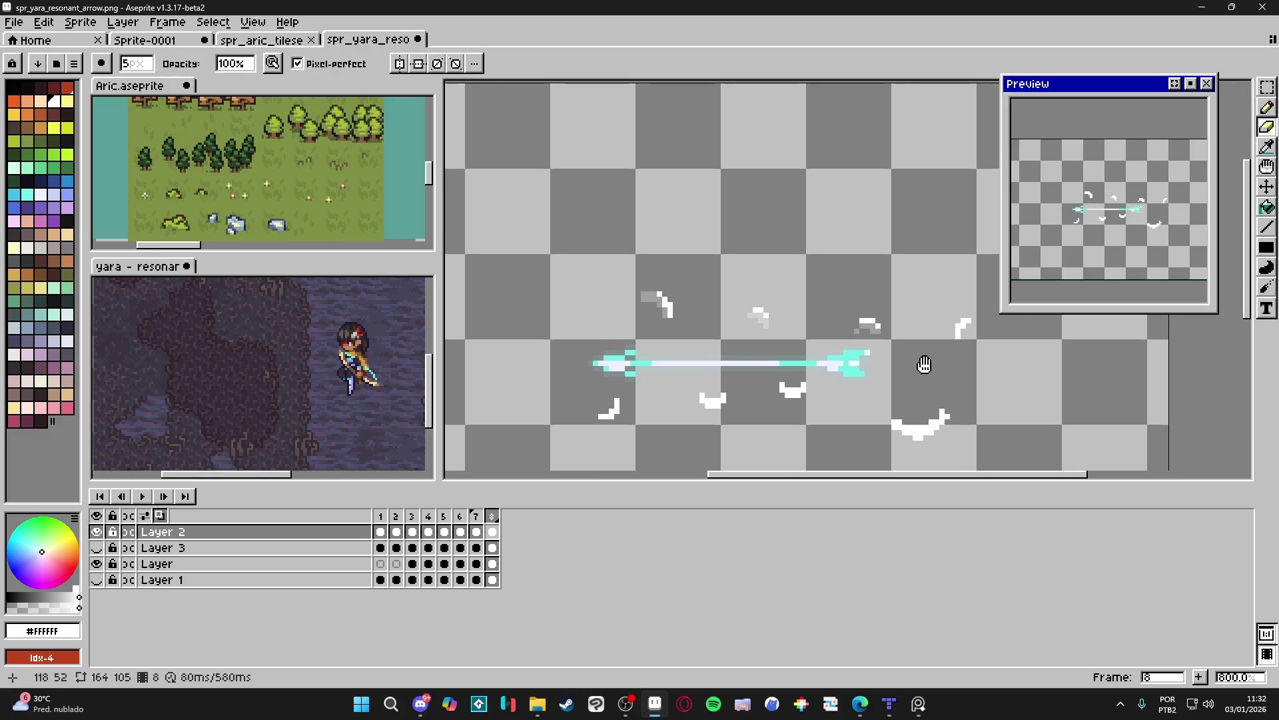
pyautogui.click(965, 330)
pyautogui.click(928, 411)
pyautogui.moveTo(933, 419); pyautogui.dragTo(900, 419)
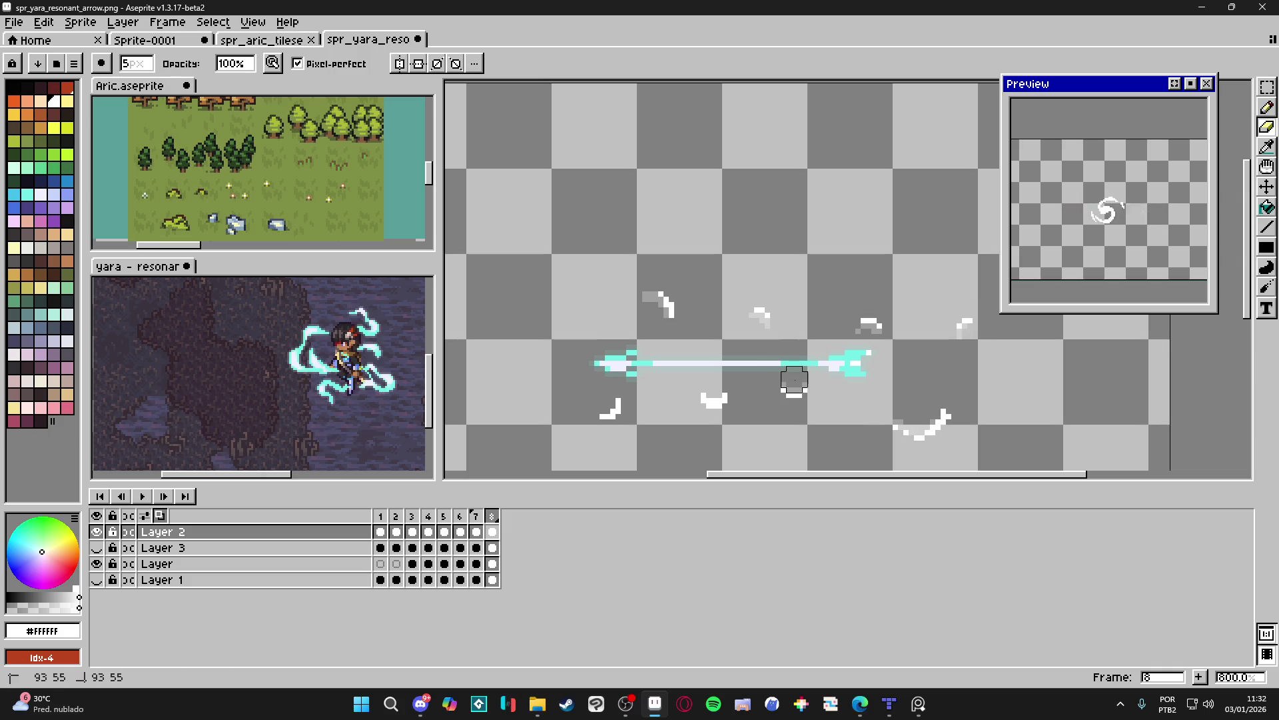
pyautogui.hscroll(-2, 705, 411)
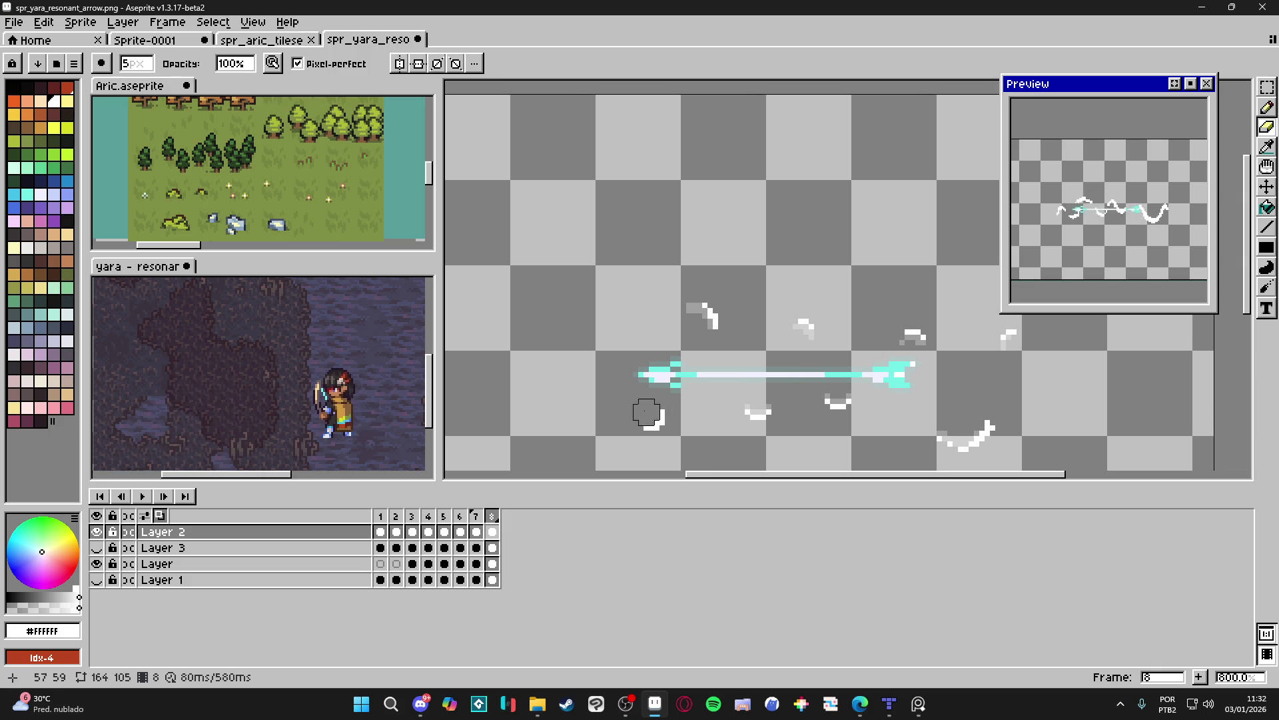
pyautogui.click(641, 423)
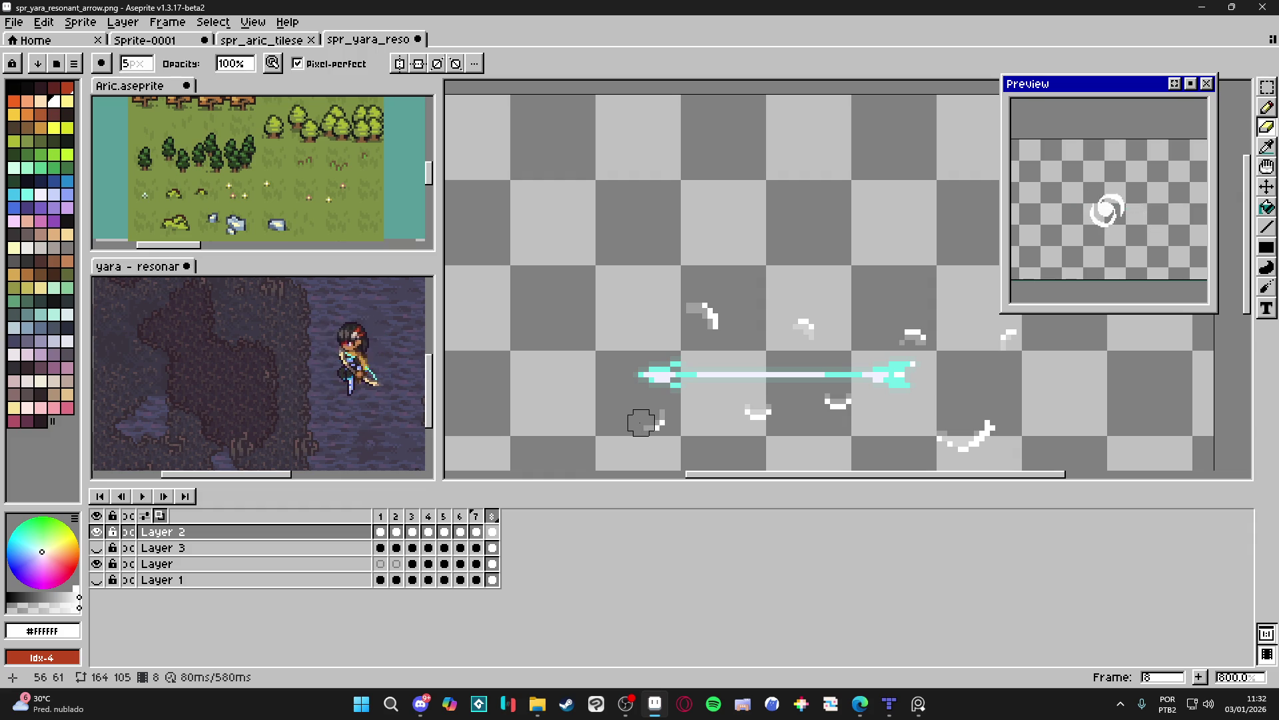
# Save spr_yara_resonant_arrow.png and show the background layer.
pyautogui.scroll(-2, 649, 421)
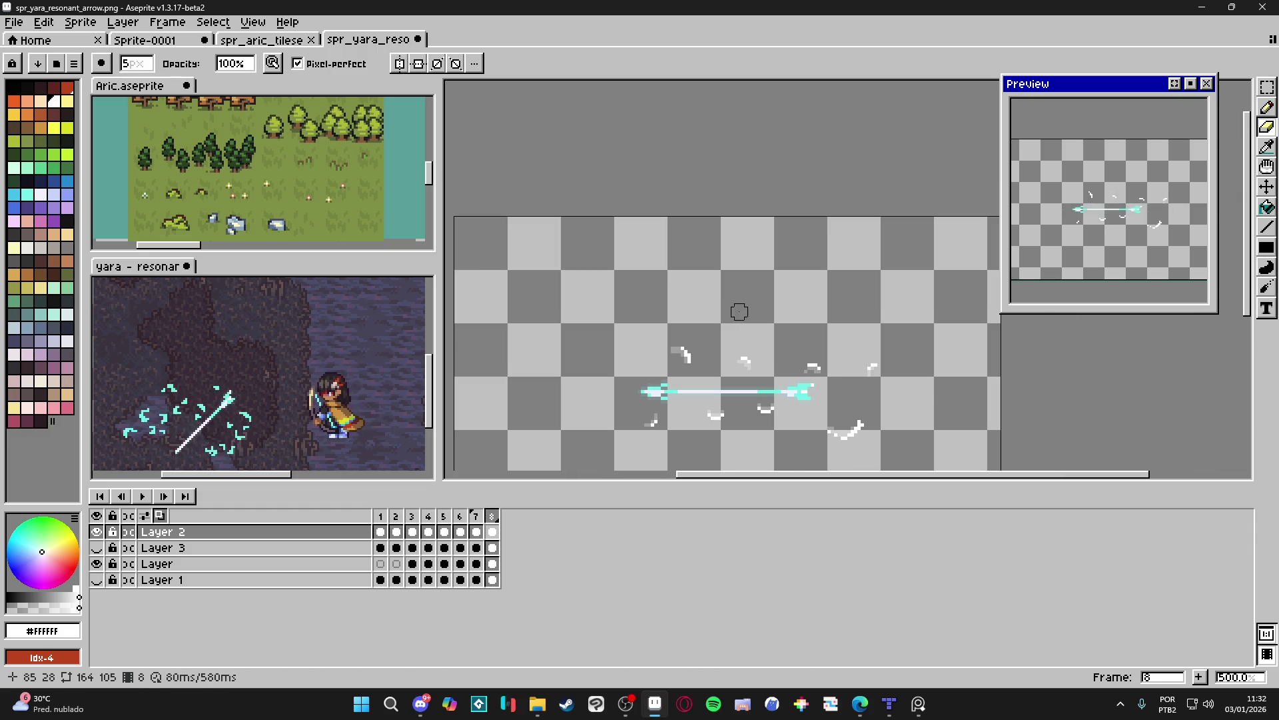
pyautogui.scroll(-2, 836, 298)
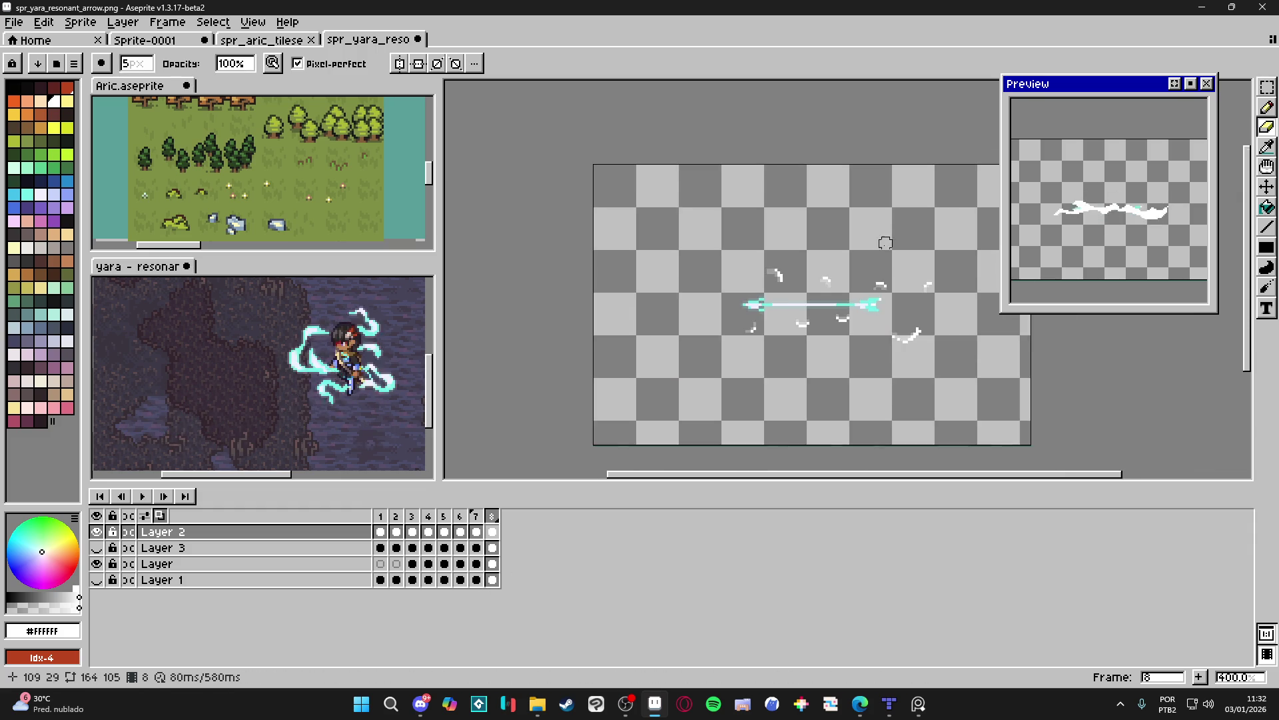
pyautogui.hotkey('ctrl', 's')
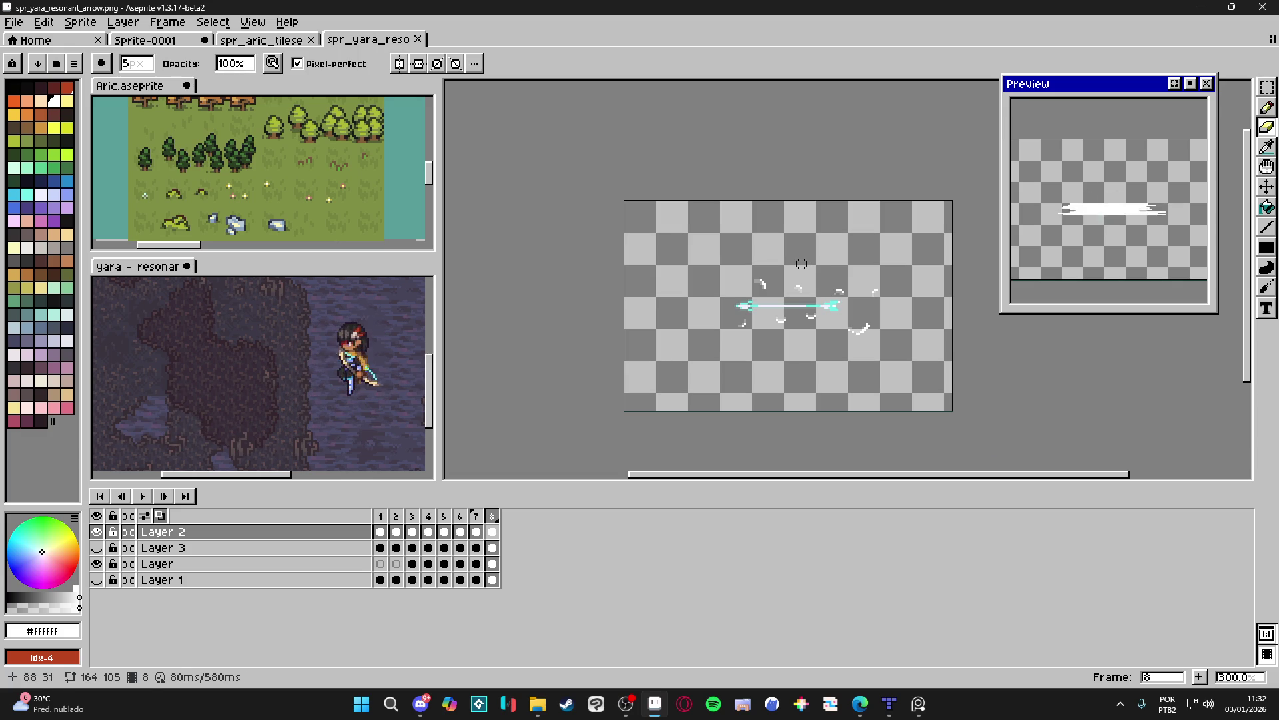
pyautogui.click(98, 580)
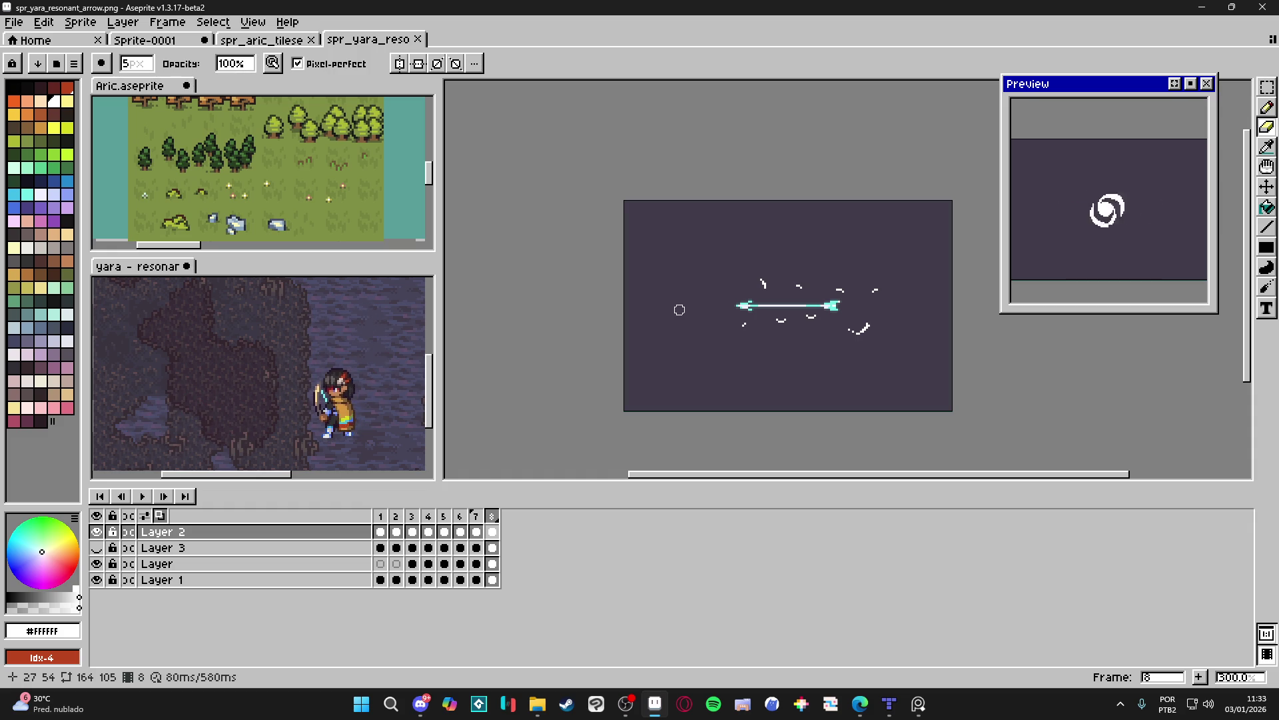
# Scroll to view frame 8's arrow and wisps over the dark background.
pyautogui.scroll(1, 922, 322)
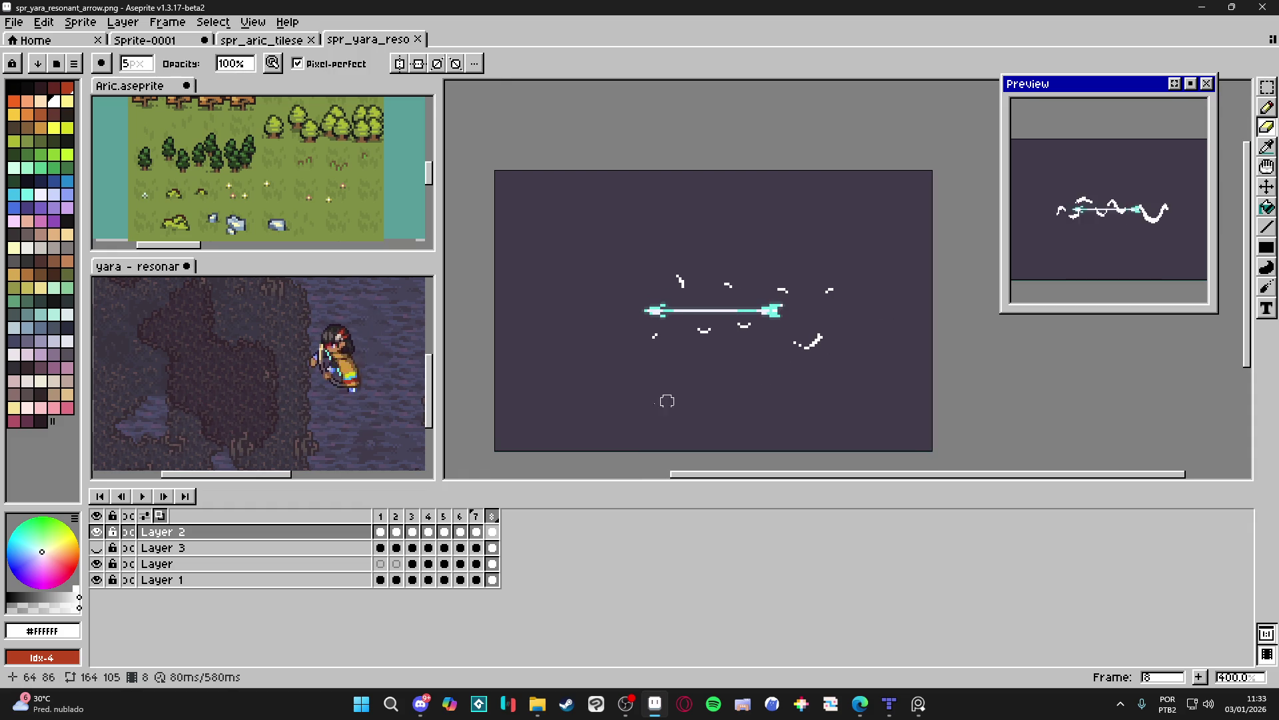